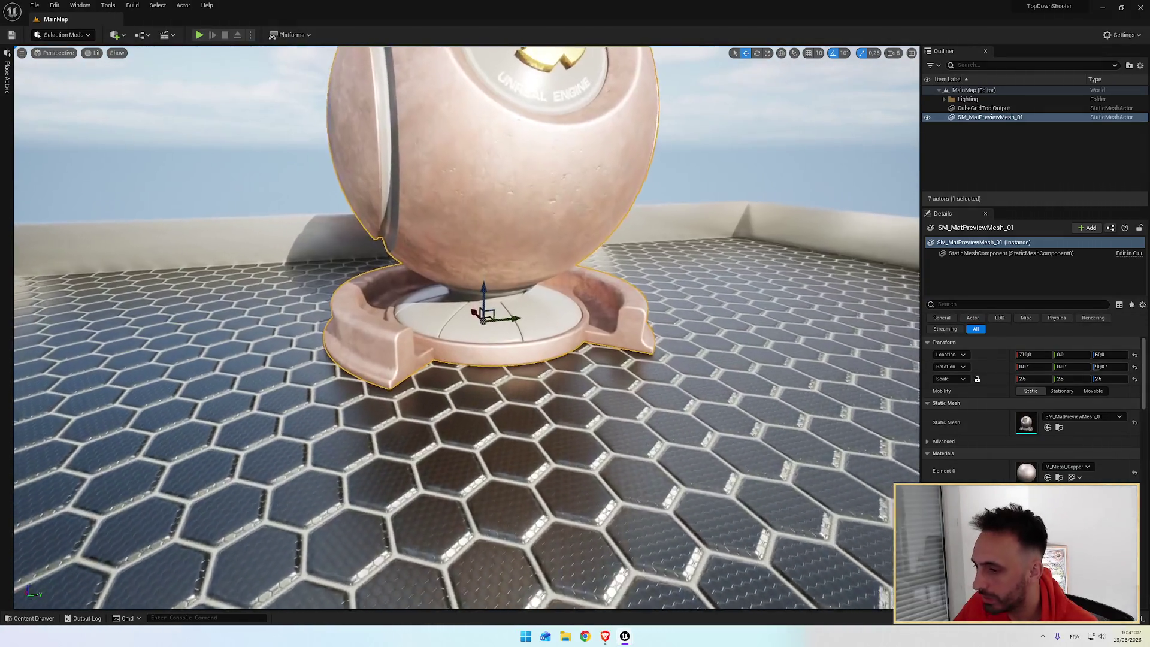
Drag the coconut from the Content Drawer into the level and lift it to rest on the floor
{"action": "key", "text": "ctrl+space"}
{"action": "left_click_drag", "start_coordinate": [272, 379], "coordinate": [314, 291]}
{"action": "key", "text": "ctrl+space"}
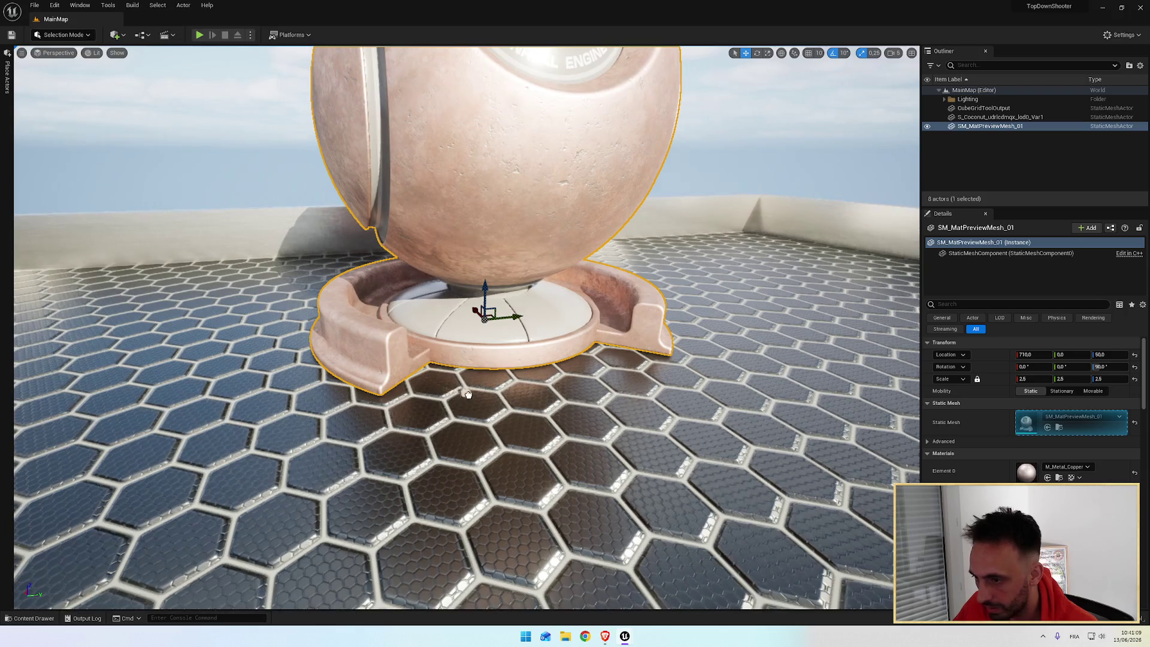
{"action": "left_click", "coordinate": [485, 388]}
{"action": "key", "text": "f"}
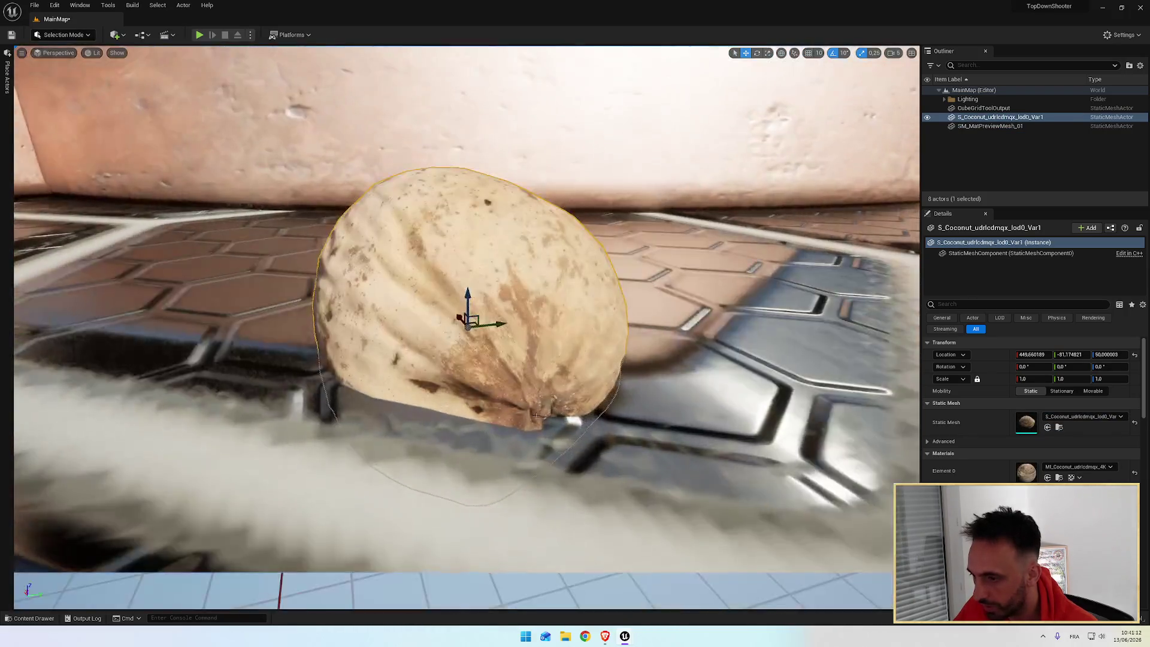
{"action": "scroll", "coordinate": [536, 414], "scroll_direction": "down", "scroll_amount": 5}
{"action": "left_click_drag", "start_coordinate": [468, 307], "coordinate": [468, 287]}
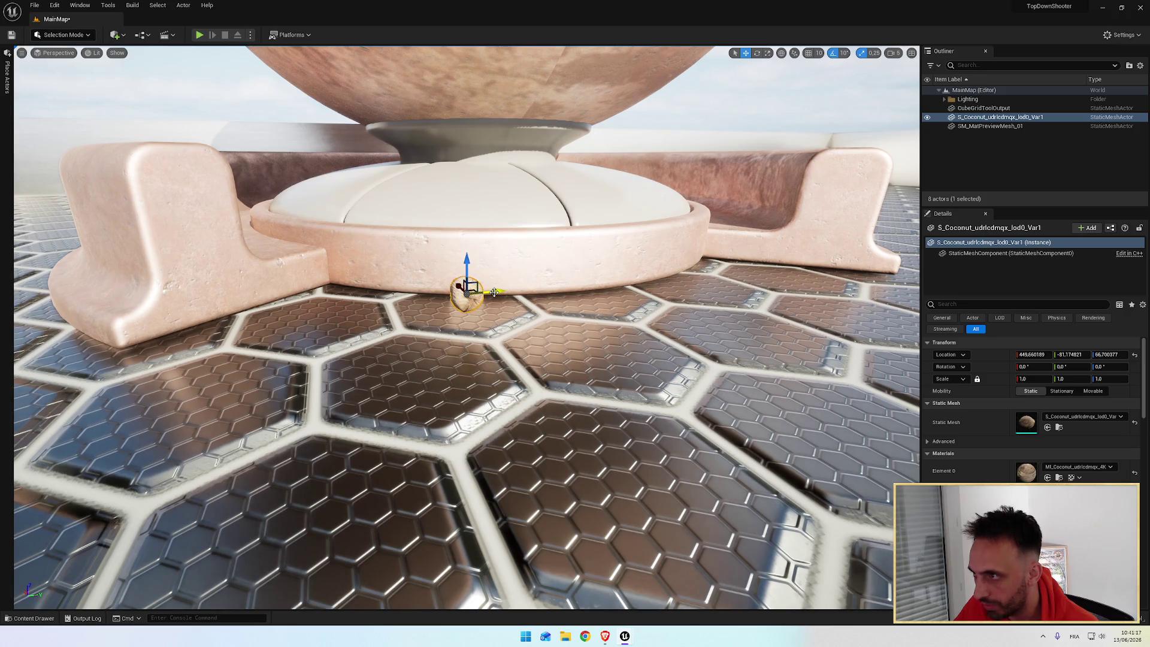
Turn the coconut around its vertical axis and reframe the view on the pedestal base
{"action": "key", "text": "e"}
{"action": "left_click_drag", "start_coordinate": [494, 291], "coordinate": [518, 296]}
{"action": "left_click_drag", "start_coordinate": [577, 325], "coordinate": [534, 350]}
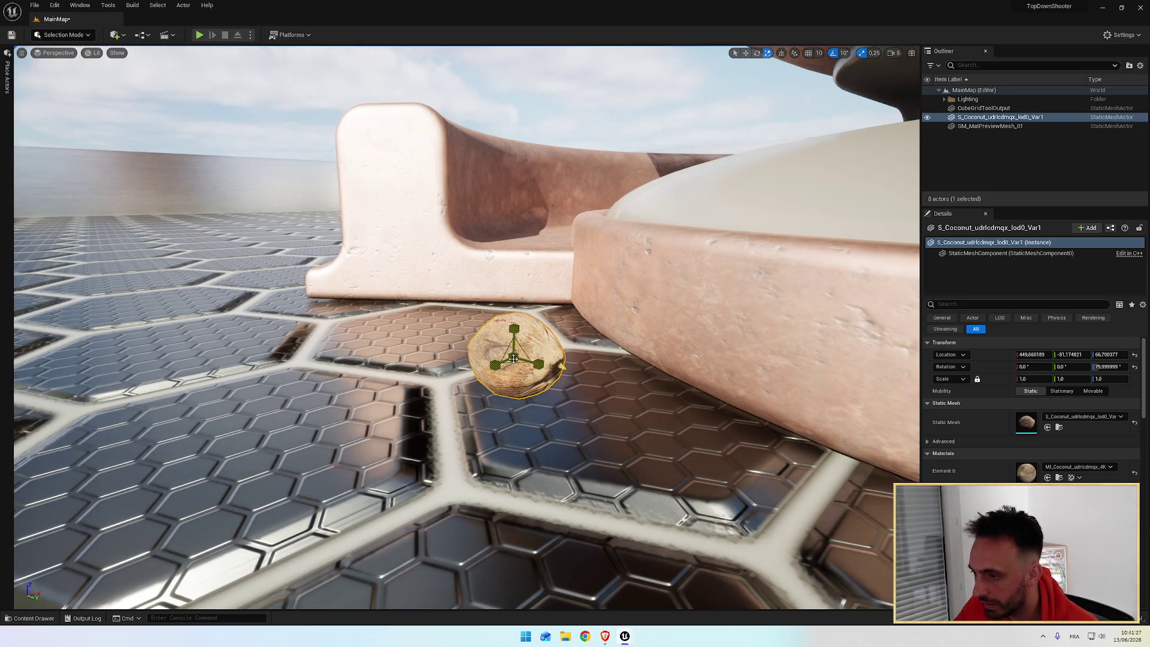
{"action": "left_click_drag", "start_coordinate": [535, 349], "coordinate": [487, 367]}
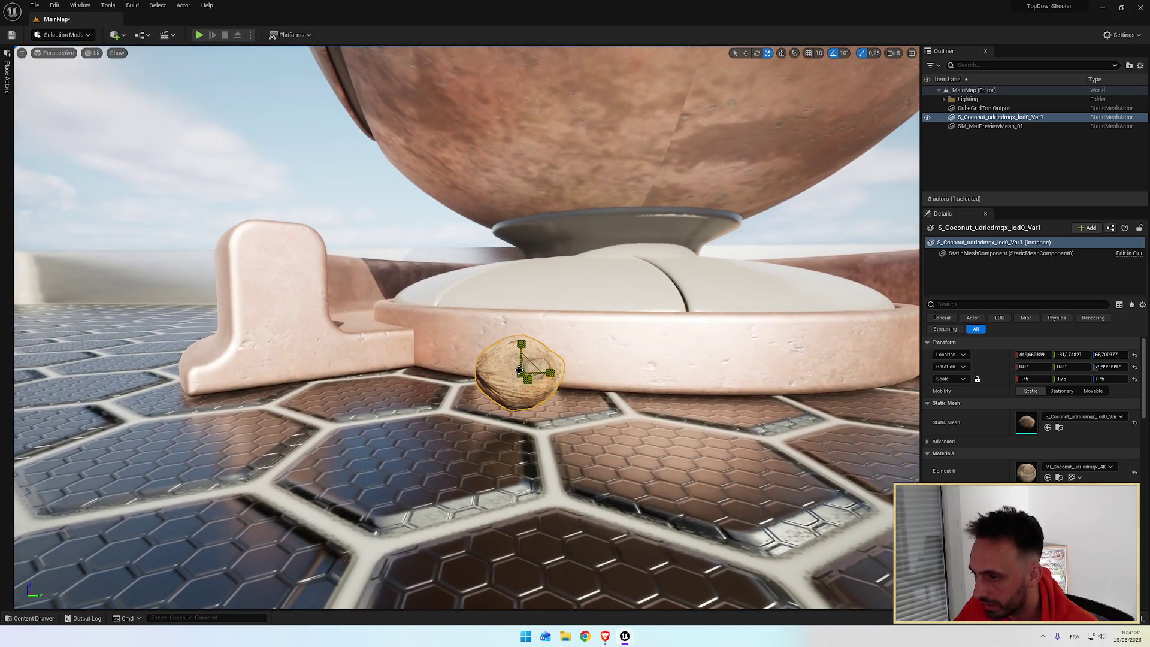
{"action": "scroll", "coordinate": [563, 325], "scroll_direction": "down", "scroll_amount": 4}
{"action": "scroll", "coordinate": [563, 325], "scroll_direction": "up", "scroll_amount": 6}
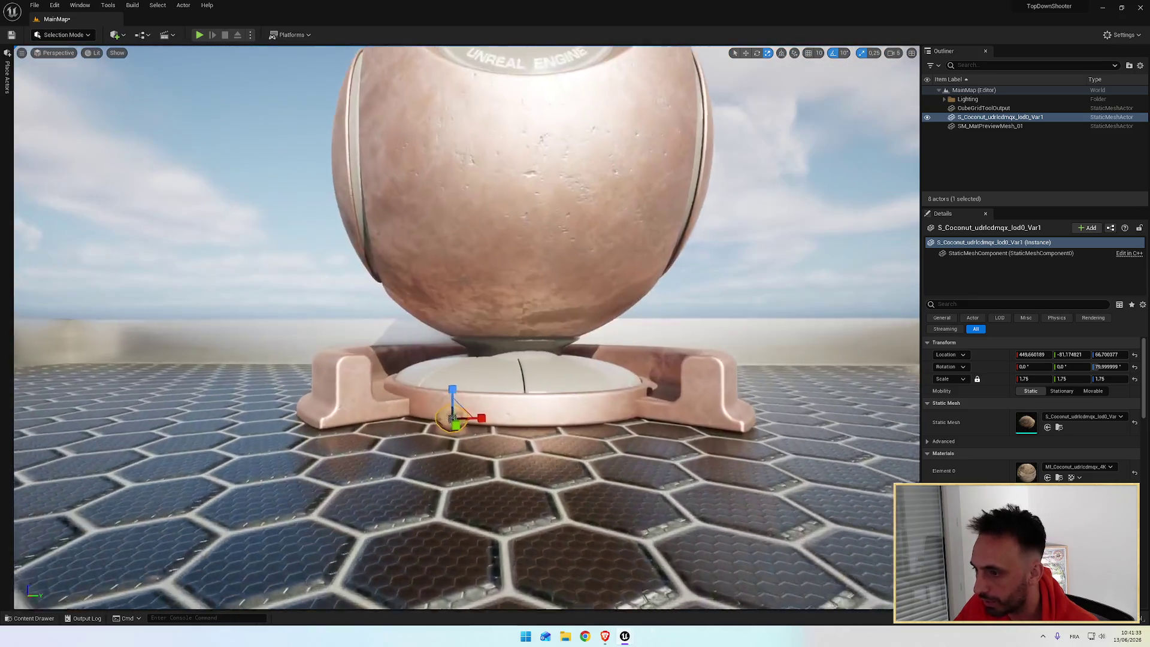
{"action": "mouse_move", "coordinate": [460, 323]}
{"action": "left_mouse_down"}
{"action": "mouse_move", "coordinate": [460, 354]}
{"action": "mouse_move", "coordinate": [460, 311]}
{"action": "mouse_move", "coordinate": [460, 336]}
{"action": "mouse_move", "coordinate": [335, 323]}
{"action": "mouse_move", "coordinate": [407, 341]}
{"action": "mouse_move", "coordinate": [371, 324]}
{"action": "mouse_move", "coordinate": [420, 323]}
{"action": "mouse_move", "coordinate": [384, 323]}
{"action": "mouse_move", "coordinate": [401, 307]}
{"action": "left_mouse_up"}
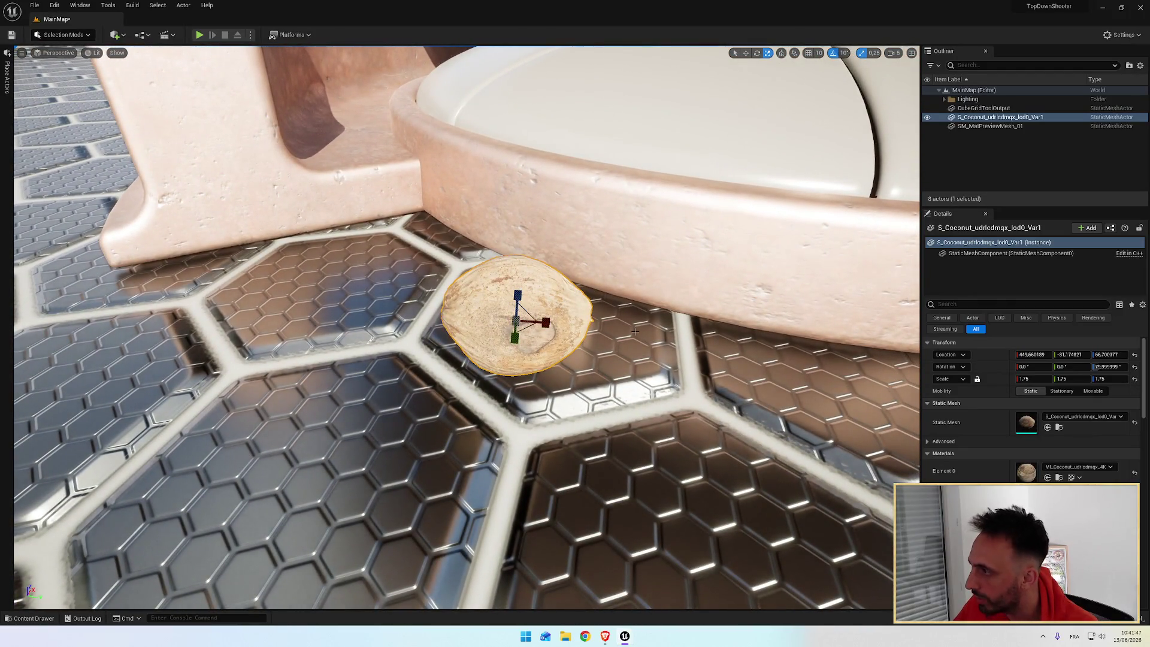
Move the coconut into the corner where the pedestal's side wall meets its base
{"action": "left_click_drag", "start_coordinate": [635, 331], "coordinate": [630, 329]}
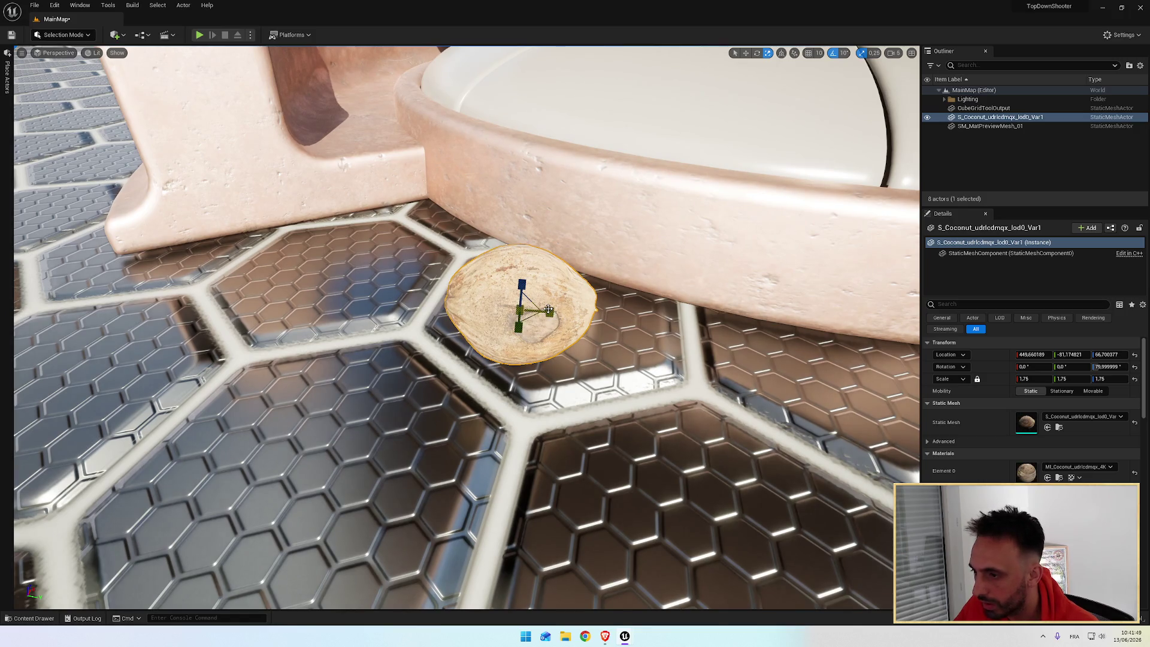
{"action": "mouse_move", "coordinate": [539, 306]}
{"action": "left_mouse_down"}
{"action": "mouse_move", "coordinate": [496, 343]}
{"action": "mouse_move", "coordinate": [403, 384]}
{"action": "mouse_move", "coordinate": [693, 443]}
{"action": "mouse_move", "coordinate": [694, 463]}
{"action": "mouse_move", "coordinate": [442, 372]}
{"action": "mouse_move", "coordinate": [385, 367]}
{"action": "mouse_move", "coordinate": [371, 351]}
{"action": "mouse_move", "coordinate": [362, 402]}
{"action": "left_mouse_up"}
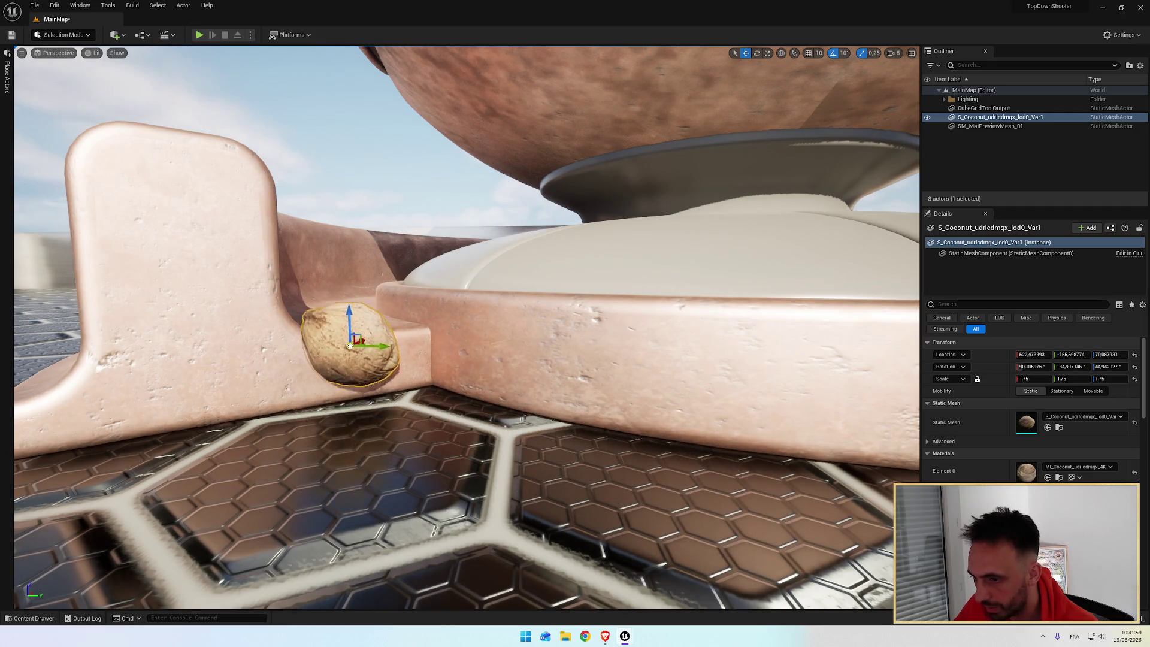
{"action": "mouse_move", "coordinate": [346, 329]}
{"action": "left_mouse_down"}
{"action": "mouse_move", "coordinate": [348, 391]}
{"action": "mouse_move", "coordinate": [350, 320]}
{"action": "mouse_move", "coordinate": [335, 398]}
{"action": "mouse_move", "coordinate": [355, 396]}
{"action": "mouse_move", "coordinate": [353, 346]}
{"action": "mouse_move", "coordinate": [436, 352]}
{"action": "mouse_move", "coordinate": [487, 424]}
{"action": "mouse_move", "coordinate": [469, 411]}
{"action": "mouse_move", "coordinate": [341, 444]}
{"action": "mouse_move", "coordinate": [343, 454]}
{"action": "left_mouse_up"}
{"action": "key", "text": "f"}
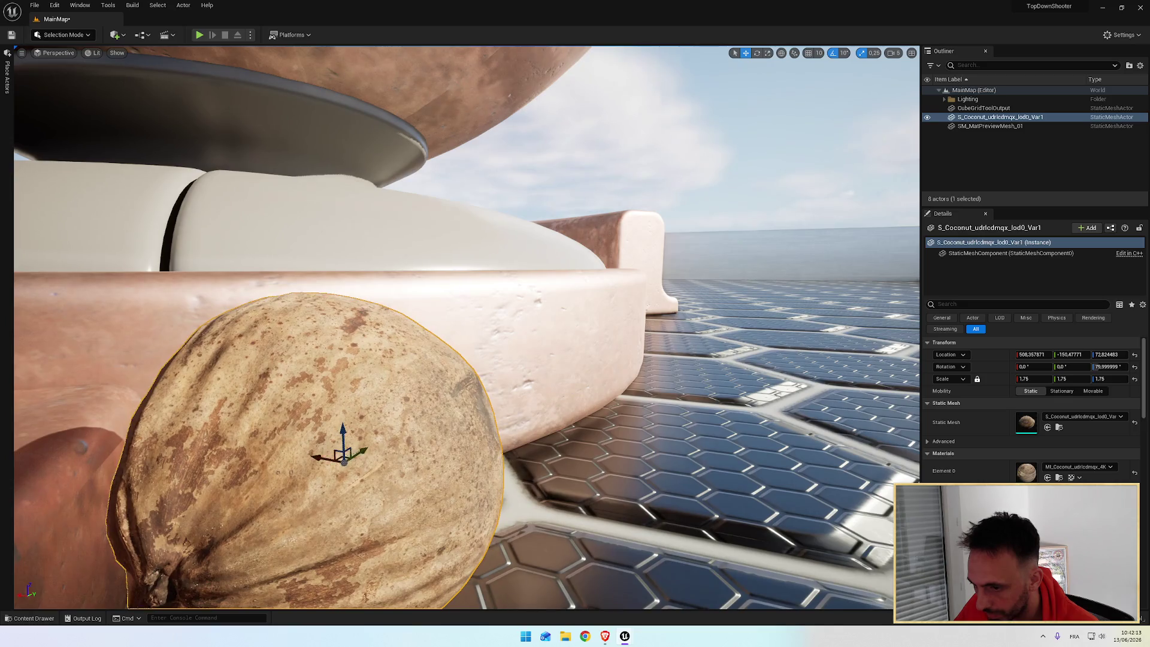
Lower the coconut toward the floor so it sits snug against the pedestal base
{"action": "left_click_drag", "start_coordinate": [414, 451], "coordinate": [584, 385]}
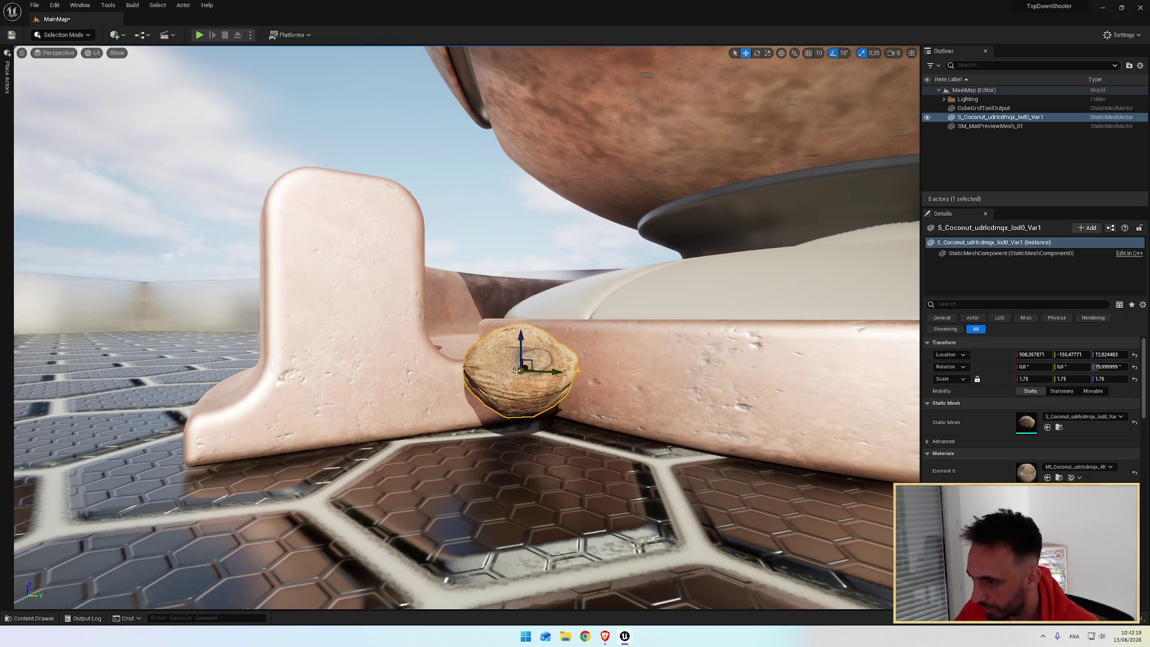
{"action": "left_click_drag", "start_coordinate": [555, 359], "coordinate": [513, 391]}
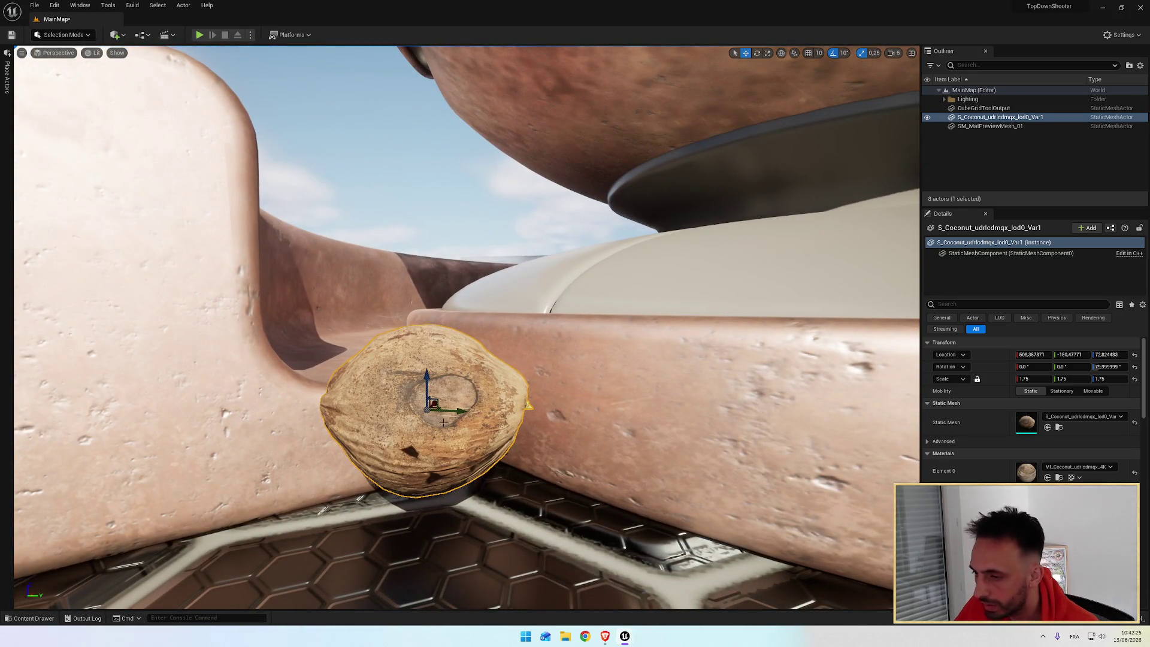
{"action": "mouse_move", "coordinate": [428, 384]}
{"action": "left_mouse_down"}
{"action": "mouse_move", "coordinate": [428, 407]}
{"action": "mouse_move", "coordinate": [428, 385]}
{"action": "left_mouse_up"}
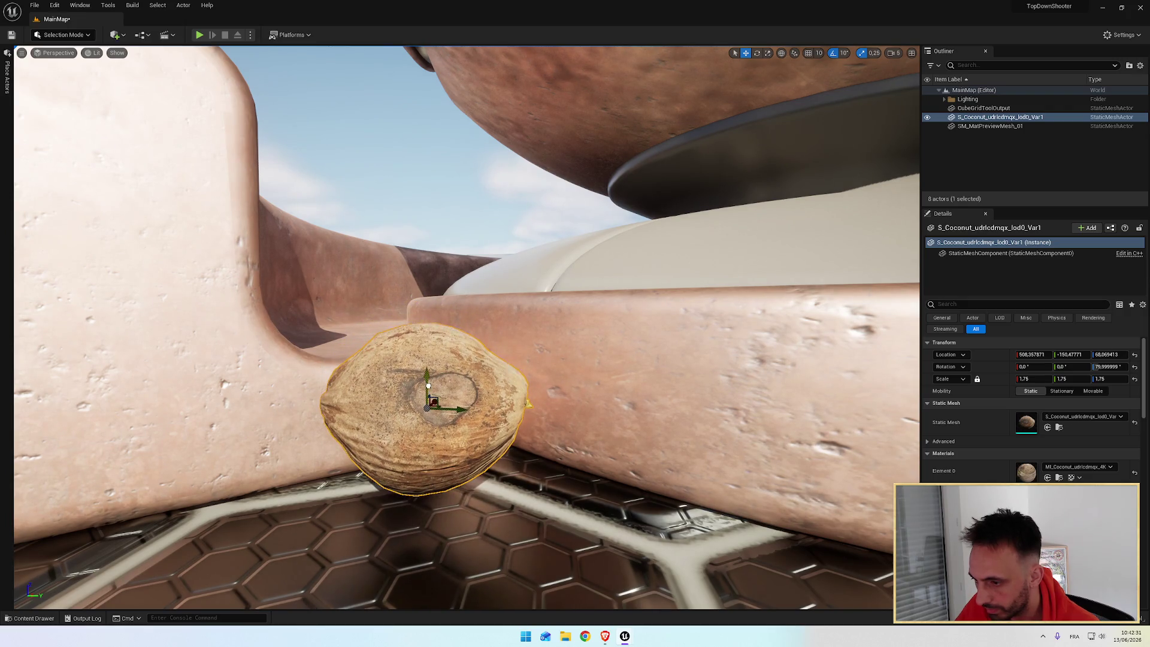
{"action": "key", "text": "f"}
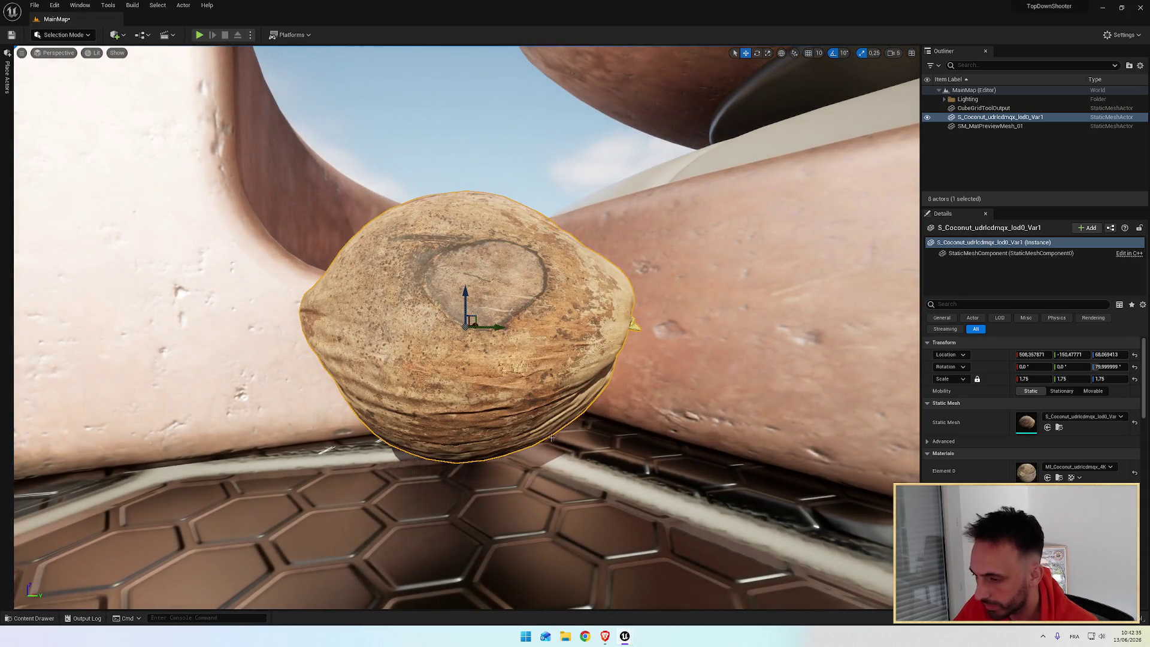
{"action": "mouse_move", "coordinate": [551, 438]}
{"action": "left_mouse_down"}
{"action": "mouse_move", "coordinate": [558, 411]}
{"action": "mouse_move", "coordinate": [477, 399]}
{"action": "left_mouse_up"}
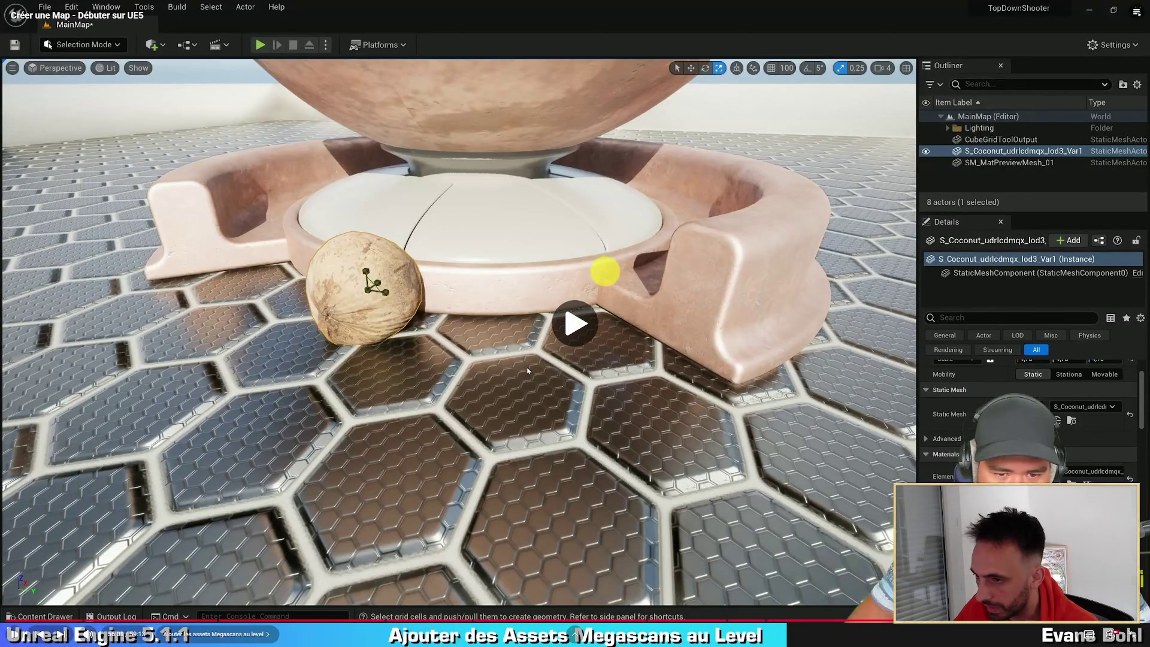
{"action": "key", "text": "e"}
{"action": "left_click_drag", "start_coordinate": [378, 298], "coordinate": [63, 337]}
{"action": "mouse_move", "coordinate": [381, 266]}
{"action": "left_mouse_down"}
{"action": "mouse_move", "coordinate": [462, 300]}
{"action": "mouse_move", "coordinate": [404, 309]}
{"action": "left_mouse_up"}
{"action": "key", "text": "w"}
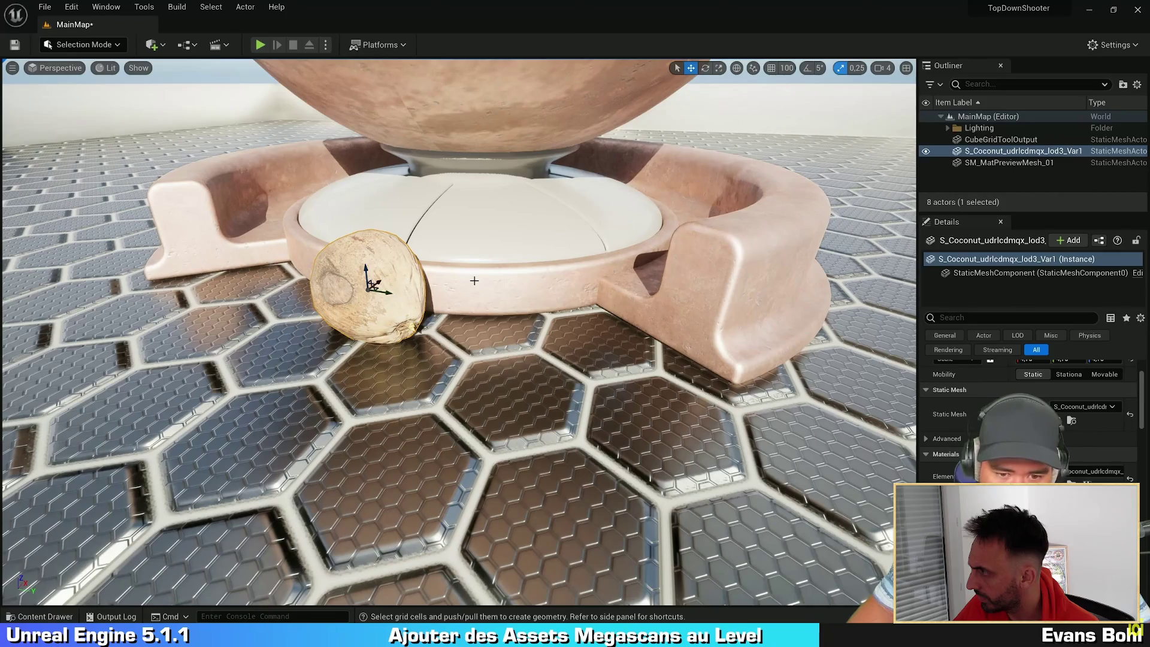
{"action": "left_click_drag", "start_coordinate": [383, 292], "coordinate": [501, 332], "text": "alt"}
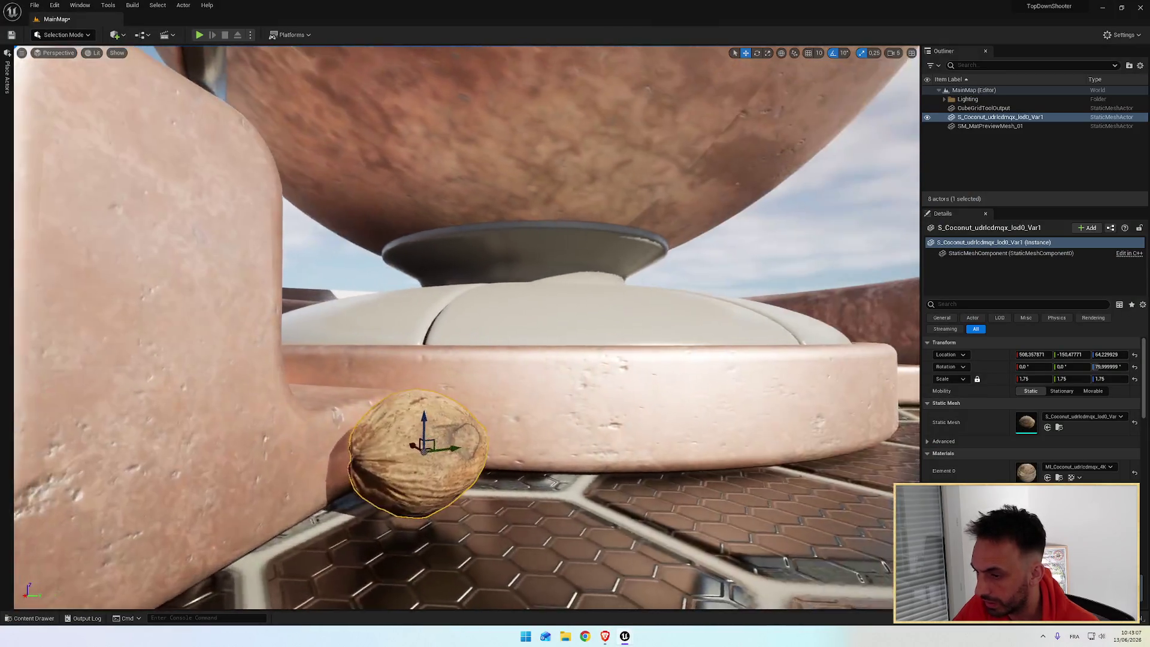
Alt-drag a copy of the coconut and set it beside the original against the pedestal base
{"action": "scroll", "coordinate": [507, 381], "scroll_direction": "down", "scroll_amount": 2}
{"action": "mouse_move", "coordinate": [382, 397]}
{"action": "left_mouse_down", "text": "alt"}
{"action": "mouse_move", "coordinate": [475, 437]}
{"action": "mouse_move", "coordinate": [462, 359]}
{"action": "mouse_move", "coordinate": [473, 383]}
{"action": "mouse_move", "coordinate": [461, 407]}
{"action": "mouse_move", "coordinate": [454, 391]}
{"action": "mouse_move", "coordinate": [428, 395]}
{"action": "mouse_move", "coordinate": [442, 398]}
{"action": "mouse_move", "coordinate": [436, 333]}
{"action": "left_mouse_up", "text": "alt"}
{"action": "scroll", "coordinate": [475, 436], "scroll_direction": "up", "scroll_amount": 2}
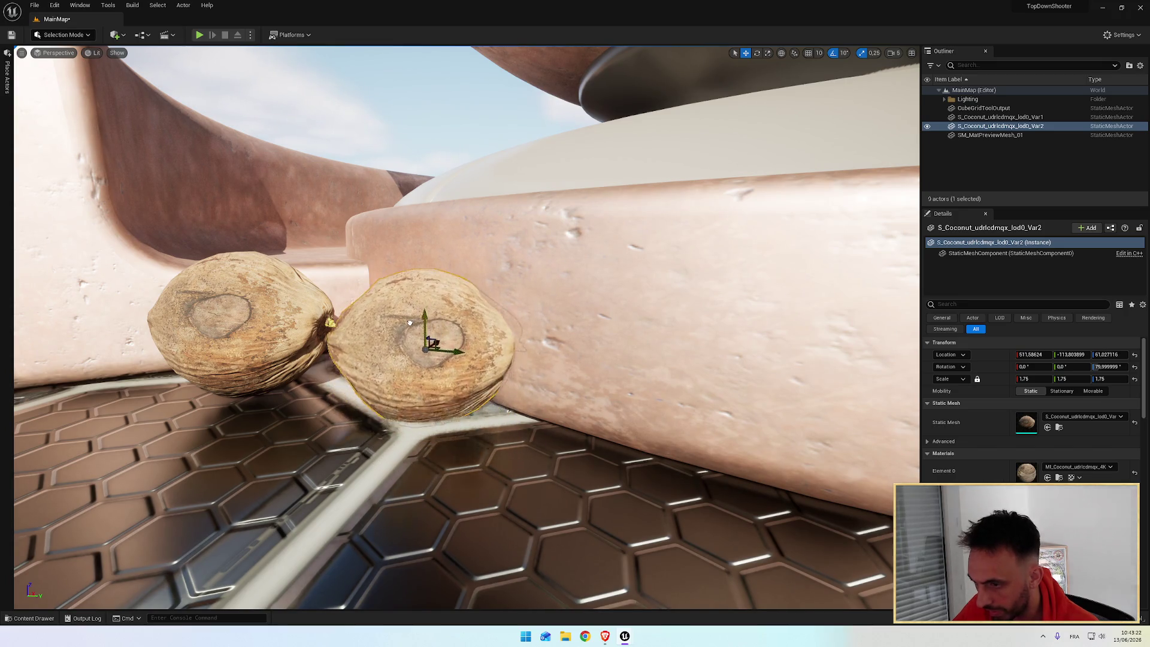
{"action": "key", "text": "f"}
{"action": "scroll", "coordinate": [442, 329], "scroll_direction": "down", "scroll_amount": 3}
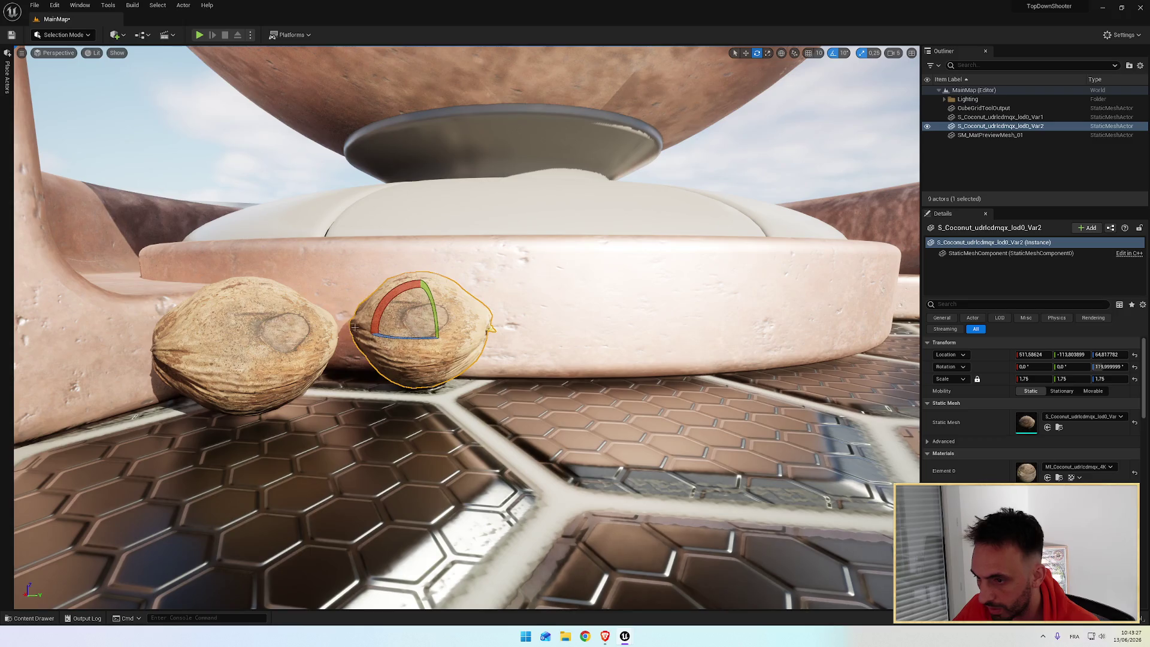
{"action": "left_click", "coordinate": [281, 329]}
Lower the left coconut slightly and slide it along the pedestal base
{"action": "key", "text": "w"}
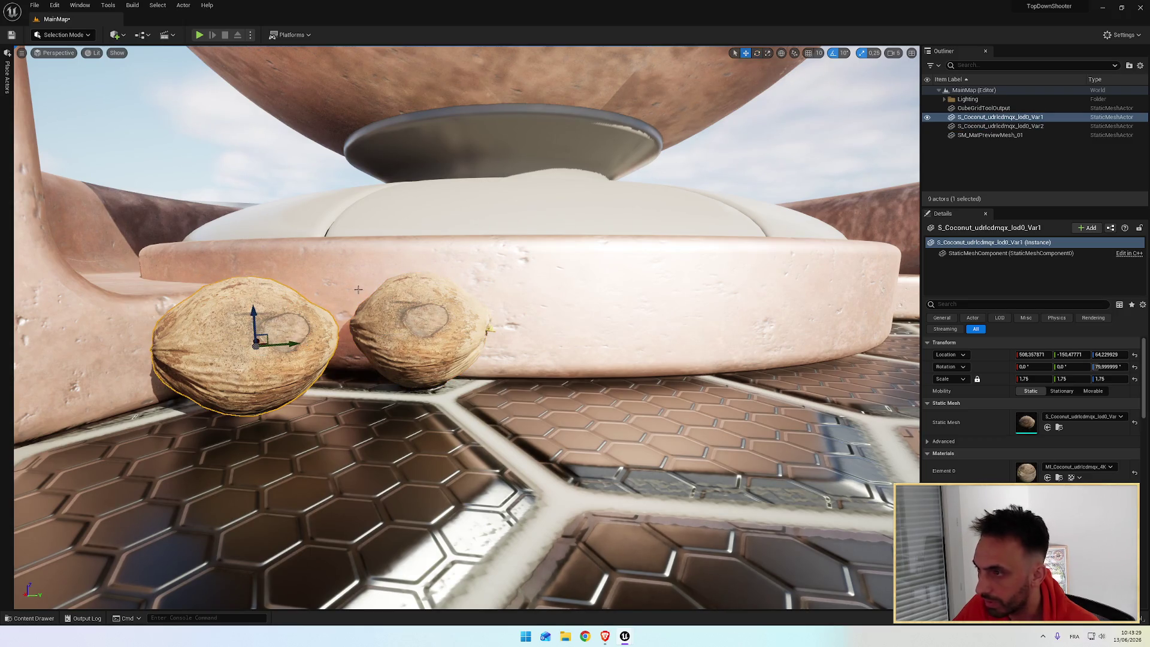
{"action": "left_click_drag", "start_coordinate": [253, 312], "coordinate": [252, 322]}
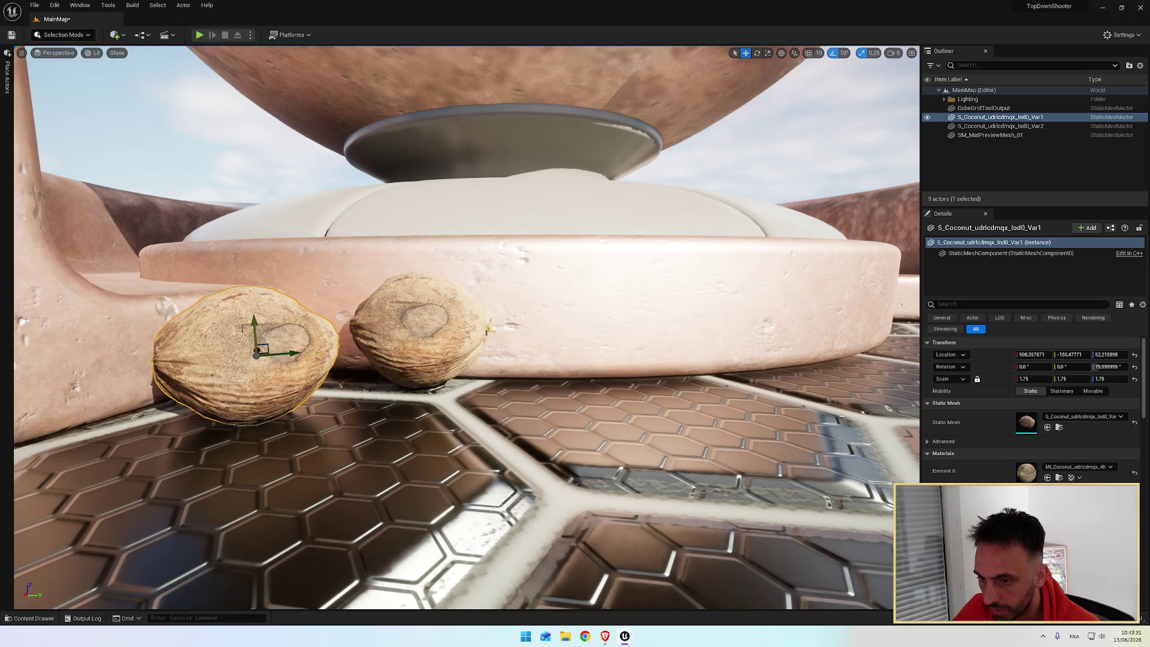
{"action": "key", "text": "f"}
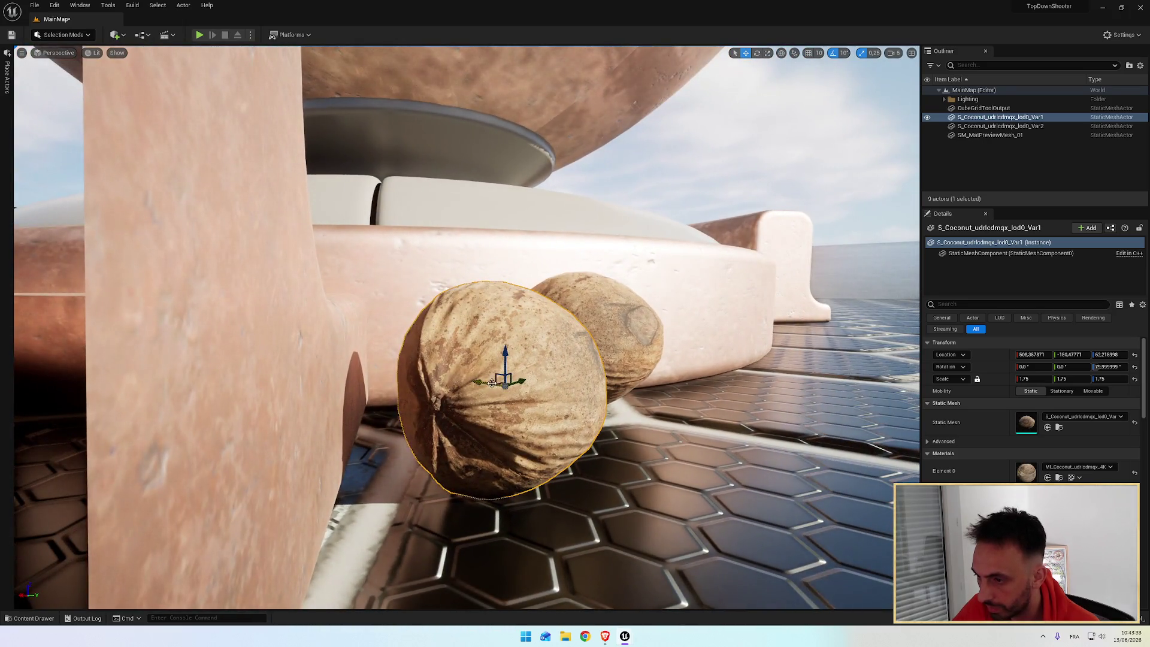
{"action": "mouse_move", "coordinate": [491, 383]}
{"action": "left_mouse_down"}
{"action": "mouse_move", "coordinate": [438, 375]}
{"action": "mouse_move", "coordinate": [479, 395]}
{"action": "mouse_move", "coordinate": [497, 443]}
{"action": "mouse_move", "coordinate": [521, 413]}
{"action": "mouse_move", "coordinate": [539, 335]}
{"action": "mouse_move", "coordinate": [527, 383]}
{"action": "mouse_move", "coordinate": [576, 300]}
{"action": "mouse_move", "coordinate": [602, 295]}
{"action": "mouse_move", "coordinate": [539, 311]}
{"action": "mouse_move", "coordinate": [599, 360]}
{"action": "left_mouse_up"}
Turn the right coconut a further 20 degrees and shift it slightly sideways
{"action": "left_click", "coordinate": [576, 300]}
{"action": "key", "text": "e"}
{"action": "scroll", "coordinate": [622, 328], "scroll_direction": "down", "scroll_amount": 5}
{"action": "key", "text": "w"}
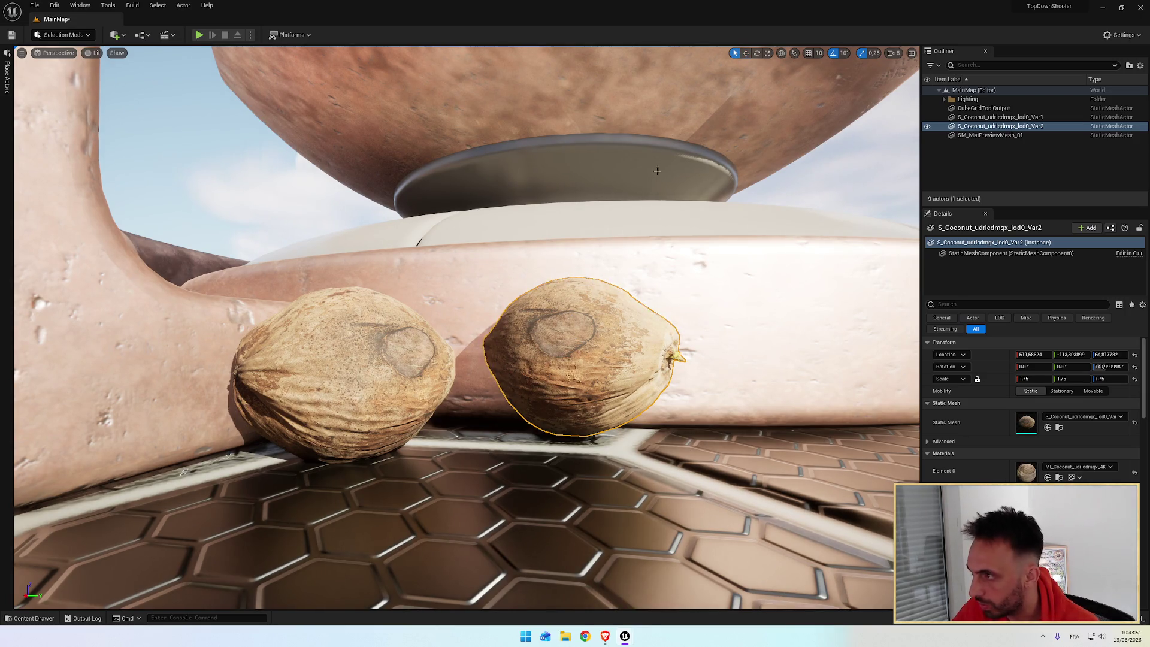
{"action": "mouse_move", "coordinate": [571, 355]}
{"action": "left_mouse_down"}
{"action": "mouse_move", "coordinate": [461, 371]}
{"action": "mouse_move", "coordinate": [488, 392]}
{"action": "mouse_move", "coordinate": [415, 340]}
{"action": "mouse_move", "coordinate": [446, 336]}
{"action": "mouse_move", "coordinate": [442, 353]}
{"action": "left_mouse_up"}
Scale the right coconut to 1.5 and settle its height on the floor
{"action": "key", "text": "r"}
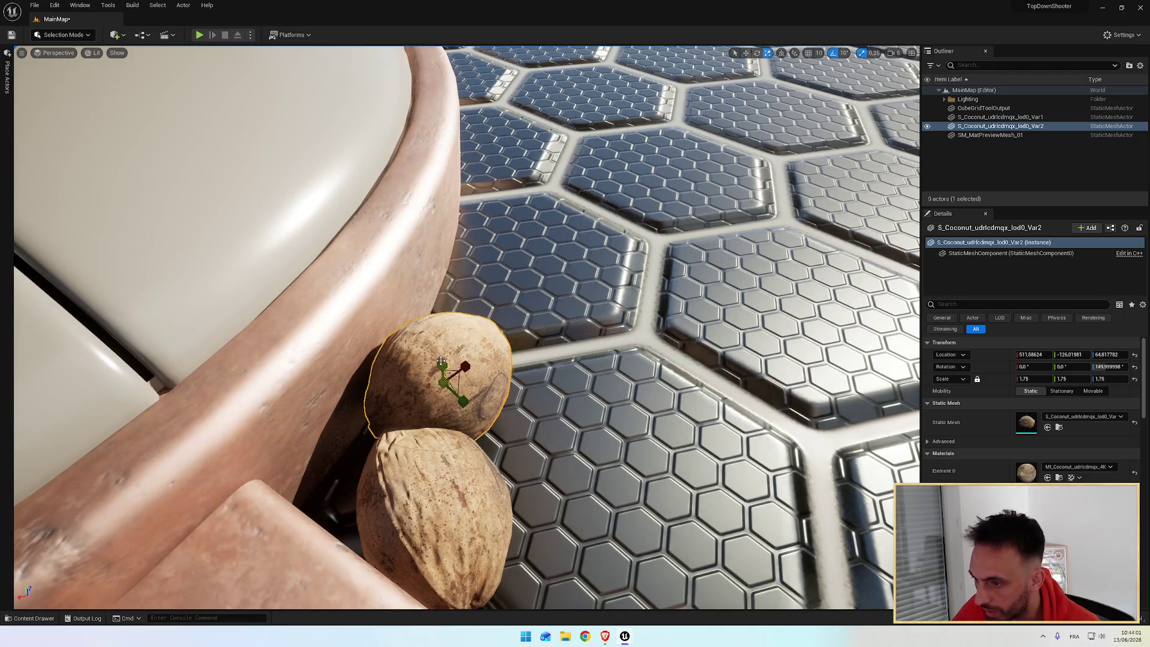
{"action": "mouse_move", "coordinate": [453, 377]}
{"action": "left_mouse_down"}
{"action": "mouse_move", "coordinate": [443, 386]}
{"action": "mouse_move", "coordinate": [502, 375]}
{"action": "mouse_move", "coordinate": [509, 355]}
{"action": "left_mouse_up"}
{"action": "key", "text": "w"}
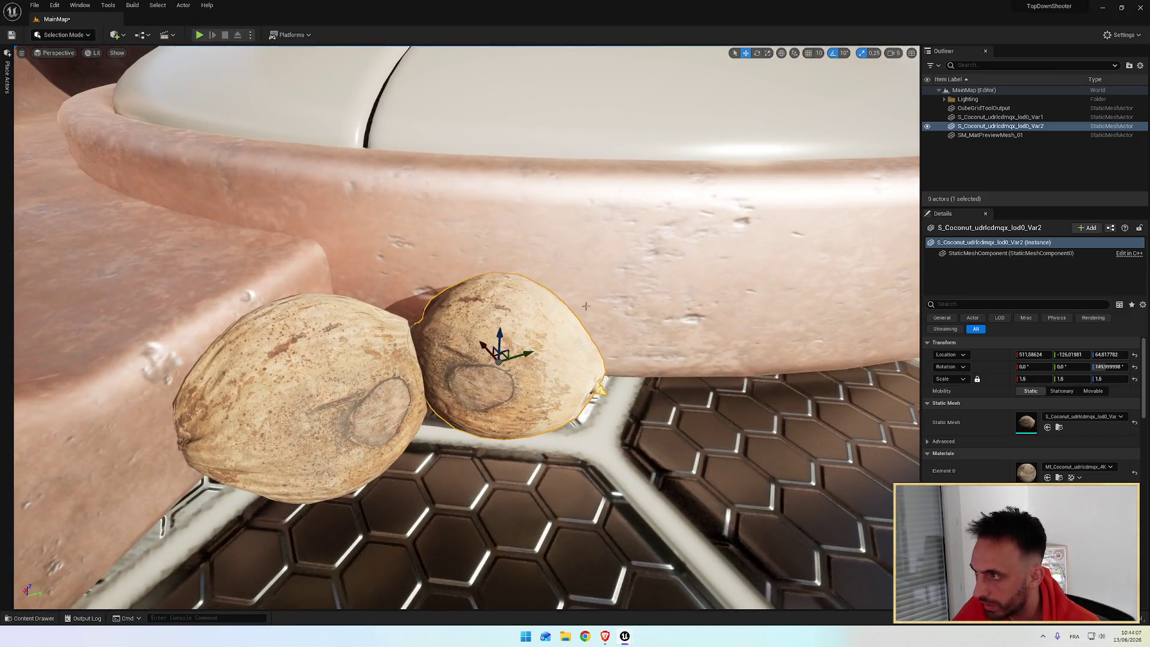
{"action": "left_click_drag", "start_coordinate": [502, 354], "coordinate": [517, 358]}
{"action": "left_click_drag", "start_coordinate": [510, 411], "coordinate": [512, 339]}
Reframe the view on both coconuts and select the SM_MatPreviewMesh_01 pedestal with the Move tool
{"action": "mouse_move", "coordinate": [607, 231]}
{"action": "left_mouse_down"}
{"action": "mouse_move", "coordinate": [618, 231]}
{"action": "mouse_move", "coordinate": [611, 260]}
{"action": "left_mouse_up"}
{"action": "scroll", "coordinate": [611, 260], "scroll_direction": "down", "scroll_amount": 5}
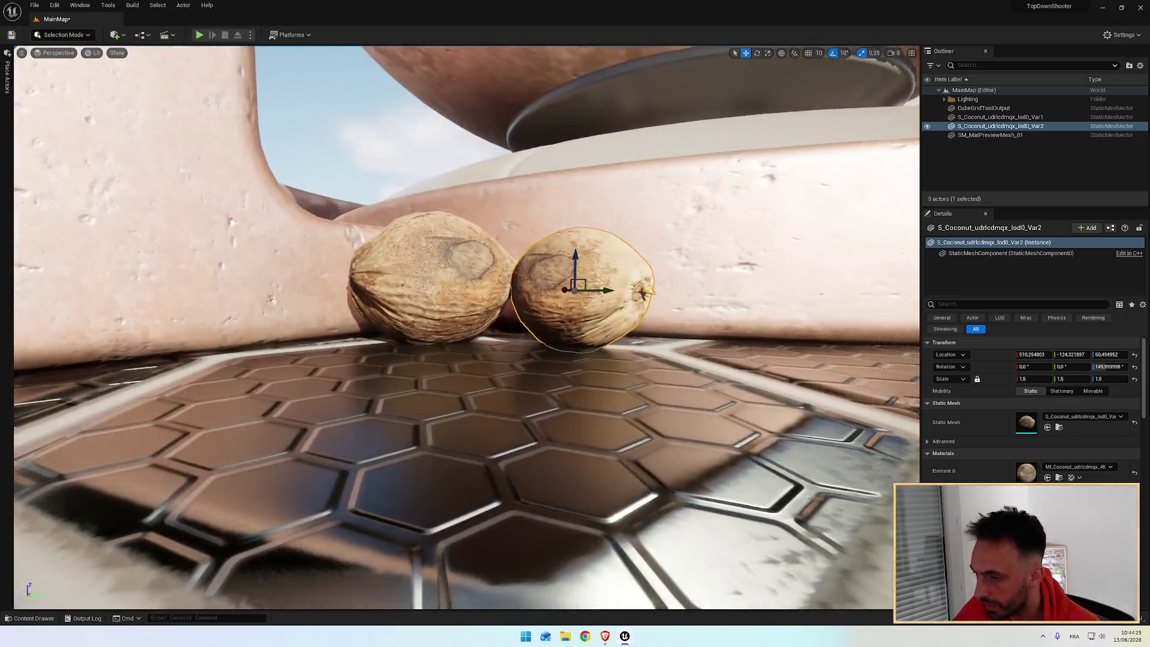
{"action": "mouse_move", "coordinate": [710, 301]}
{"action": "left_mouse_down"}
{"action": "mouse_move", "coordinate": [703, 365]}
{"action": "mouse_move", "coordinate": [710, 302]}
{"action": "left_mouse_up"}
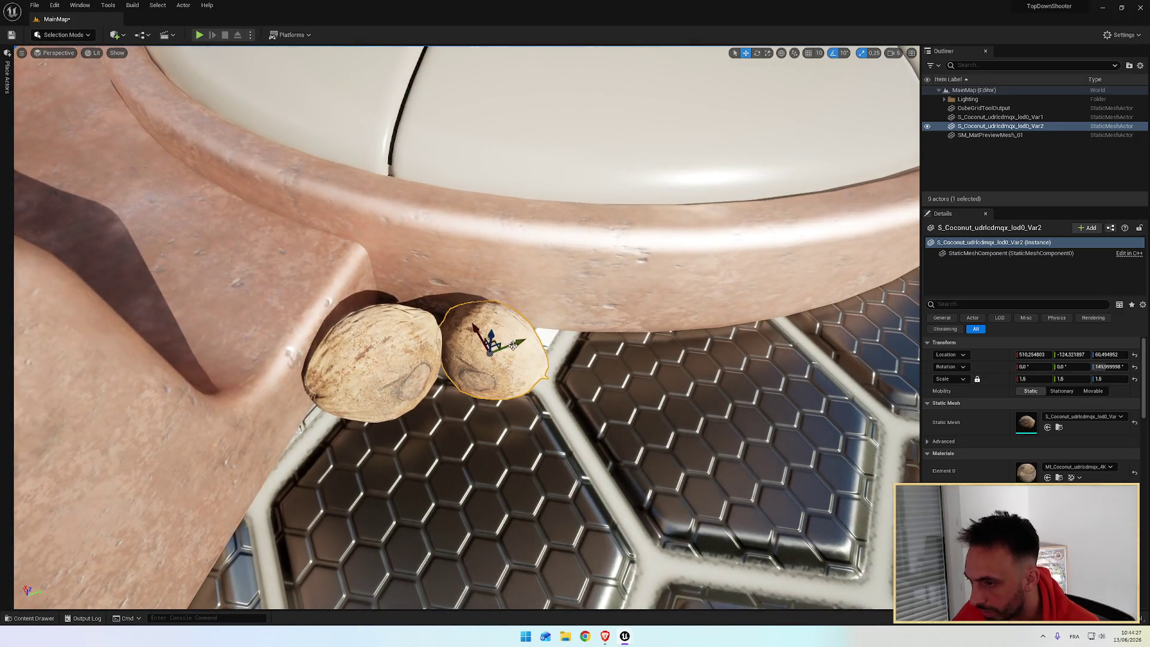
{"action": "mouse_move", "coordinate": [497, 339]}
{"action": "left_mouse_down"}
{"action": "mouse_move", "coordinate": [563, 328]}
{"action": "mouse_move", "coordinate": [465, 341]}
{"action": "left_mouse_up"}
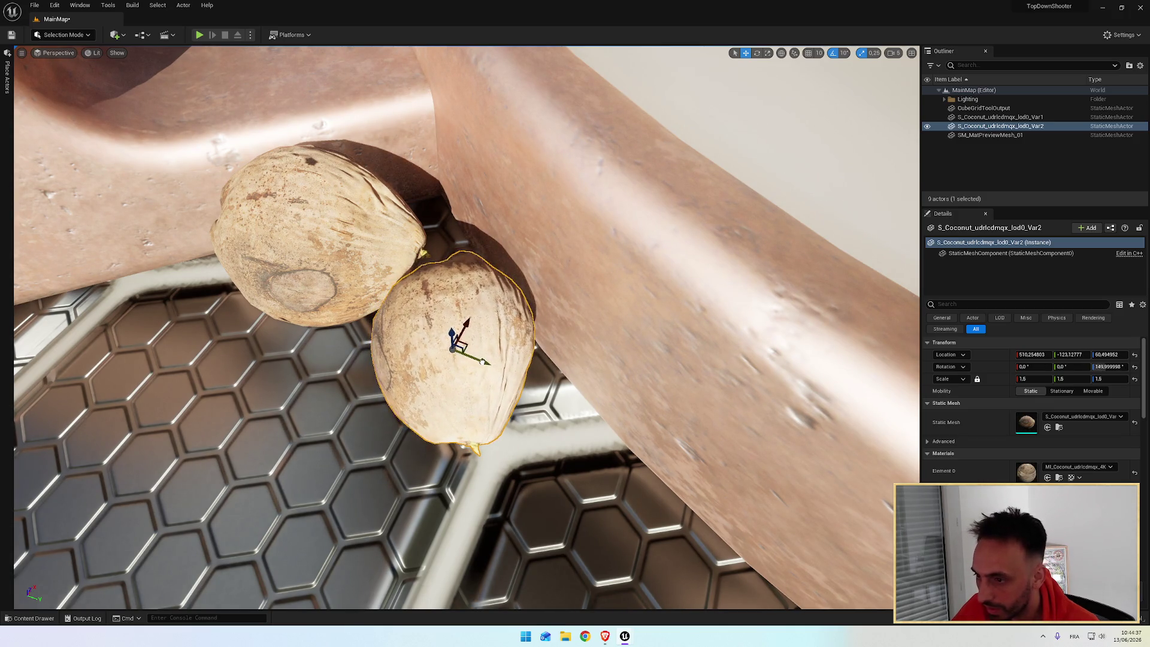
{"action": "mouse_move", "coordinate": [453, 352]}
{"action": "left_mouse_down"}
{"action": "mouse_move", "coordinate": [545, 316]}
{"action": "mouse_move", "coordinate": [467, 249]}
{"action": "mouse_move", "coordinate": [530, 271]}
{"action": "left_mouse_up"}
{"action": "key", "text": "e"}
{"action": "key", "text": "w"}
{"action": "left_click", "coordinate": [530, 271]}
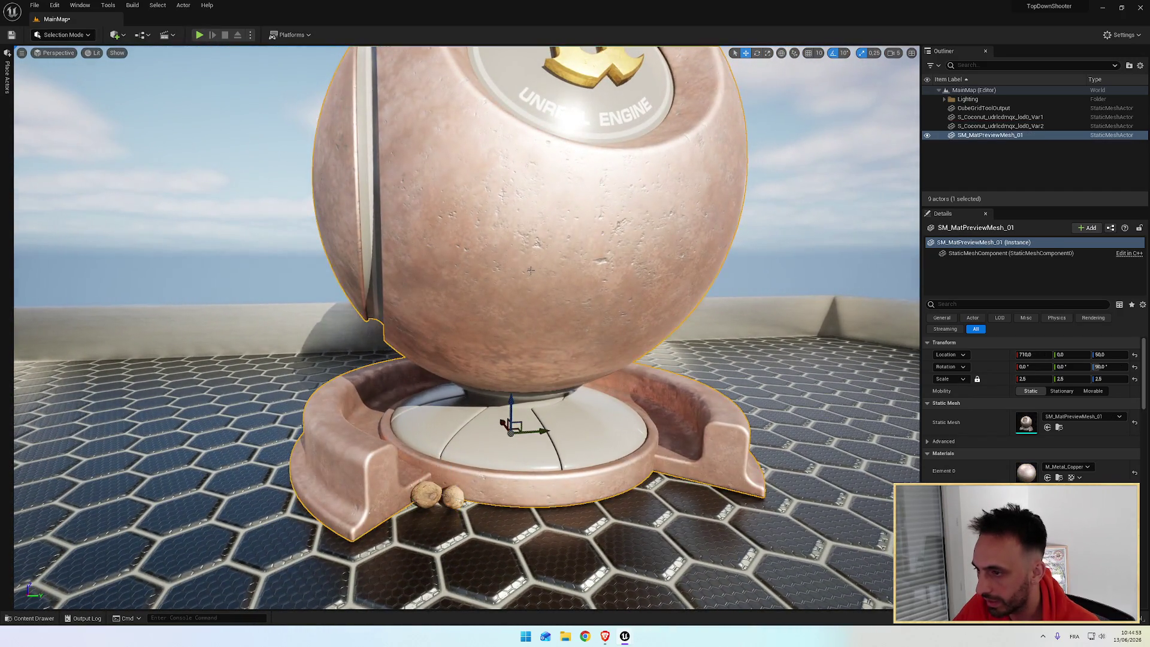
{"action": "left_click_drag", "start_coordinate": [511, 397], "coordinate": [511, 352]}
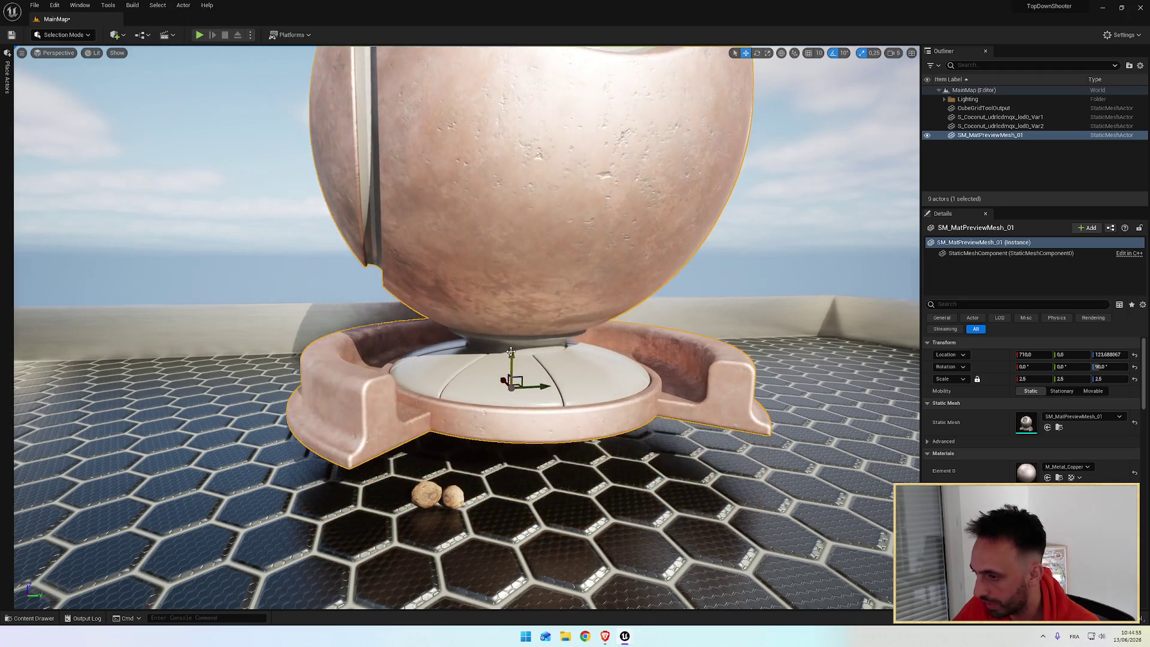
{"action": "key", "text": "End"}
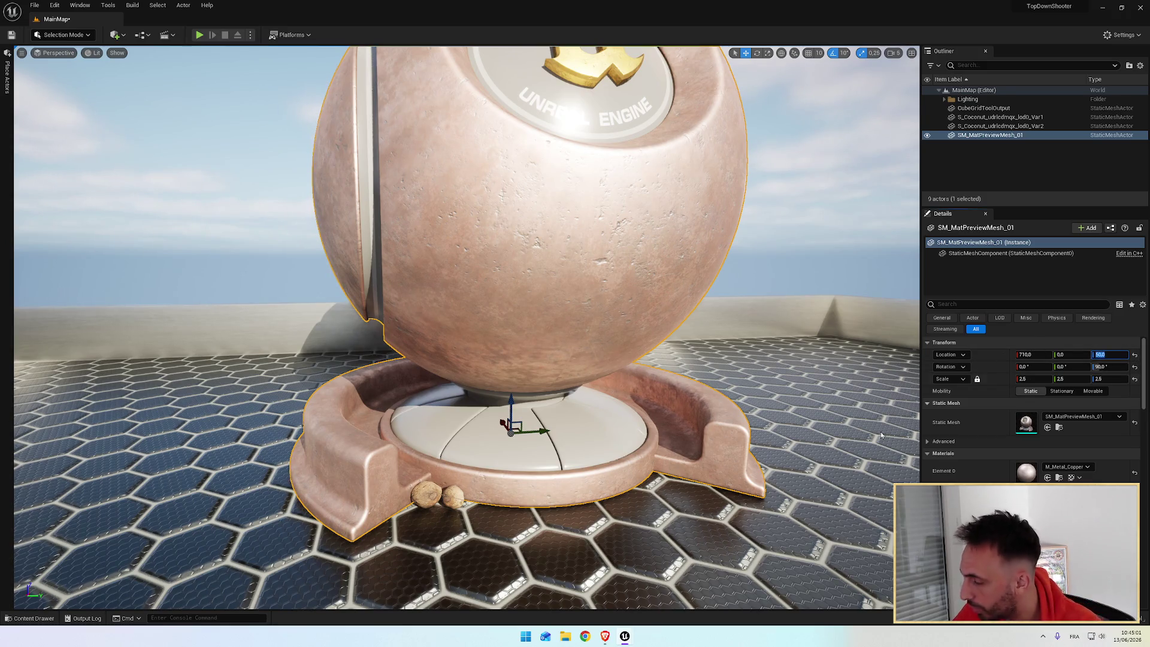
{"action": "scroll", "coordinate": [705, 479], "scroll_direction": "up", "scroll_amount": 10}
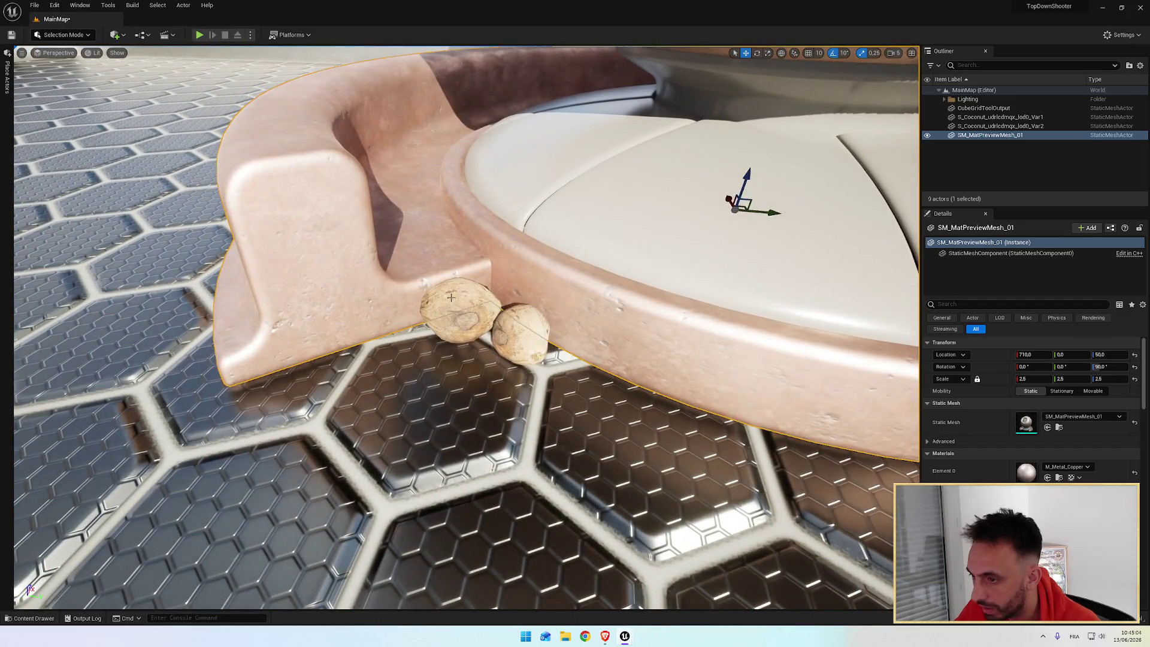
{"action": "left_click", "coordinate": [461, 305]}
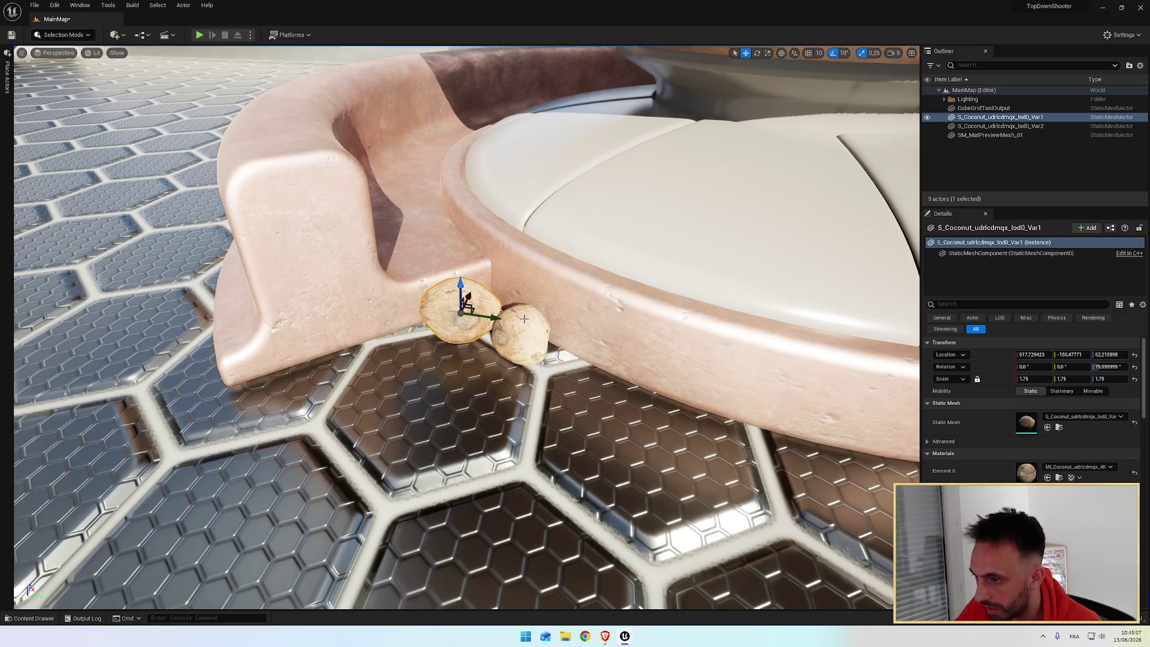
Focus on the coconuts and frame both from a low angle beside the pedestal
{"action": "left_click", "coordinate": [524, 319]}
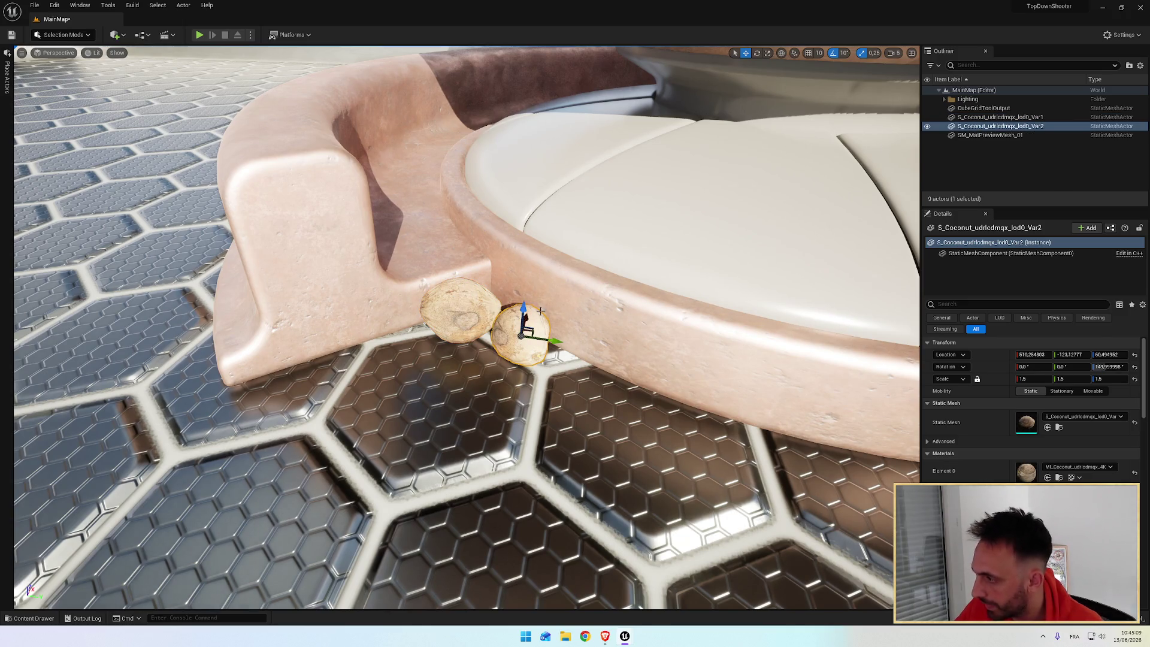
{"action": "key", "text": "f"}
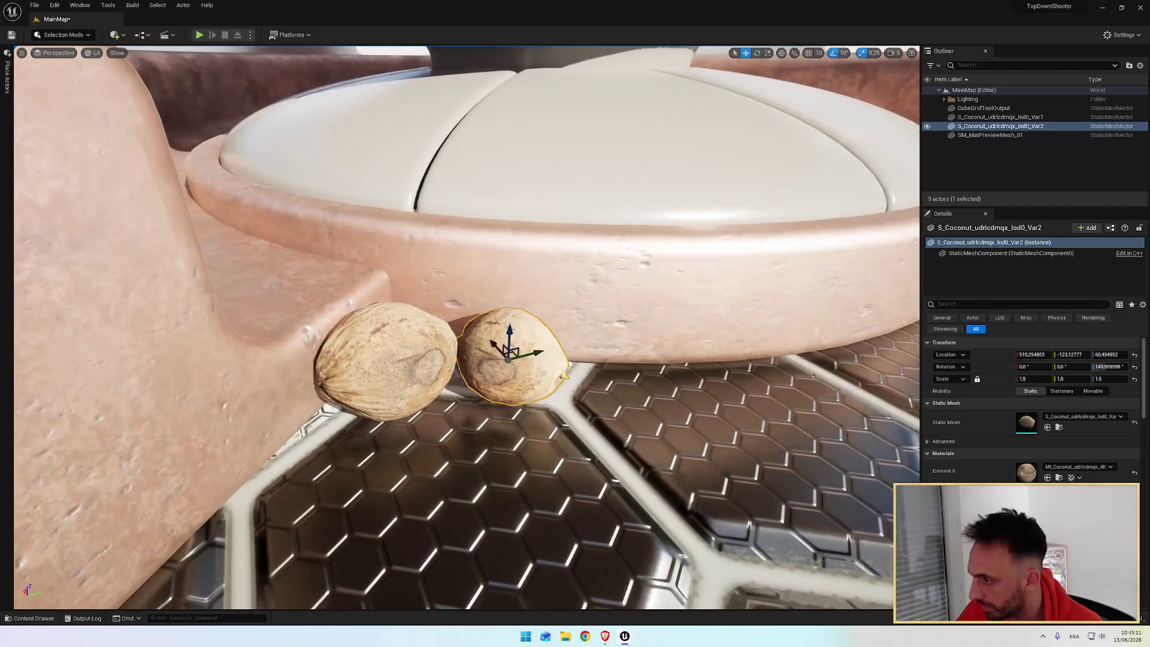
{"action": "left_click", "coordinate": [391, 335]}
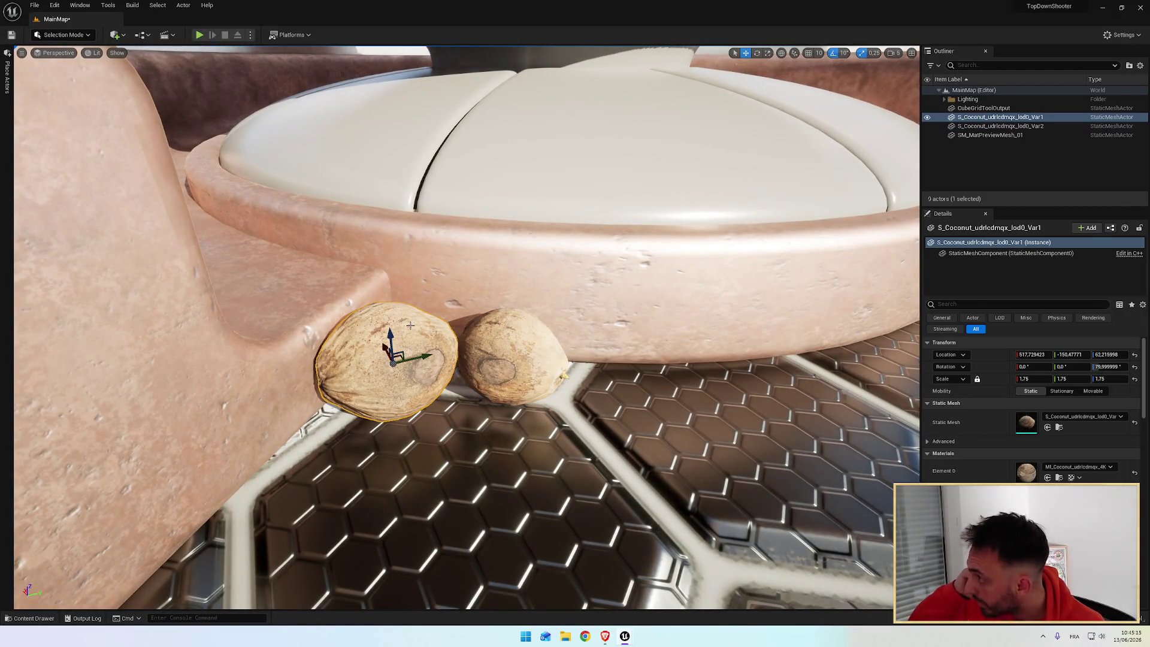
{"action": "mouse_move", "coordinate": [467, 328]}
{"action": "left_mouse_down"}
{"action": "mouse_move", "coordinate": [476, 299]}
{"action": "mouse_move", "coordinate": [461, 282]}
{"action": "left_mouse_up"}
{"action": "mouse_move", "coordinate": [546, 258]}
{"action": "left_mouse_down"}
{"action": "mouse_move", "coordinate": [532, 267]}
{"action": "mouse_move", "coordinate": [545, 258]}
{"action": "mouse_move", "coordinate": [545, 282]}
{"action": "left_mouse_up"}
{"action": "left_click", "coordinate": [546, 258]}
Cycle the selection between coconuts and pedestal, ending with the right coconut selected
{"action": "scroll", "coordinate": [545, 267], "scroll_direction": "up", "scroll_amount": 5}
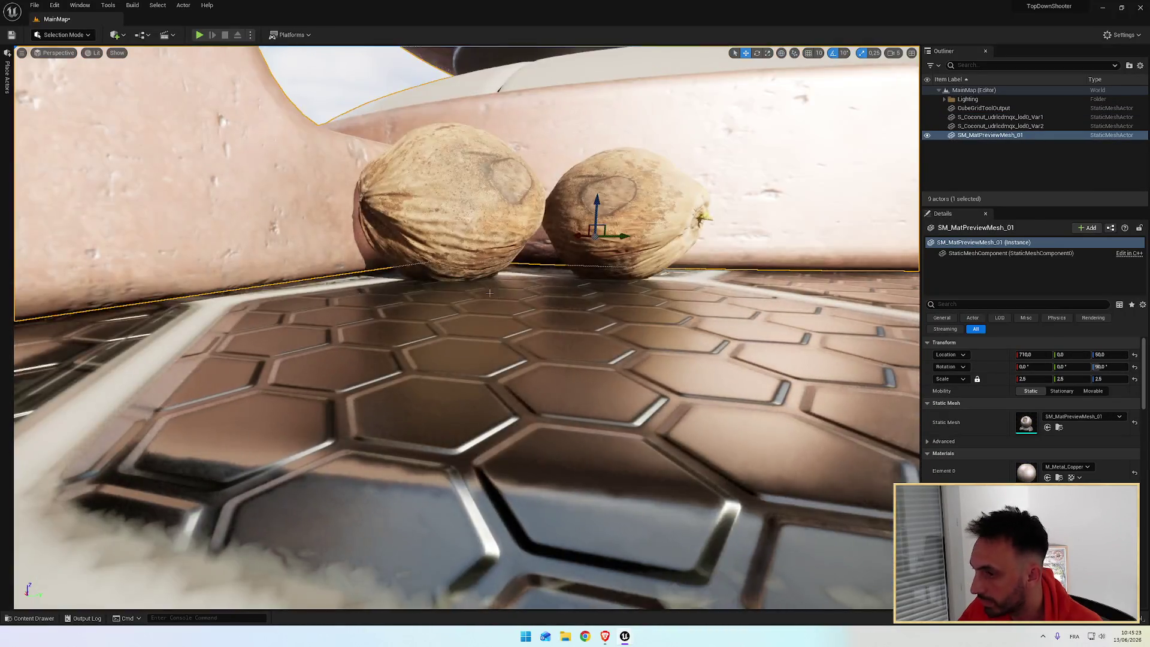
{"action": "left_click", "coordinate": [443, 197]}
{"action": "left_click_drag", "start_coordinate": [443, 197], "coordinate": [443, 179]}
{"action": "scroll", "coordinate": [443, 180], "scroll_direction": "up", "scroll_amount": 5}
{"action": "left_click", "coordinate": [990, 135]}
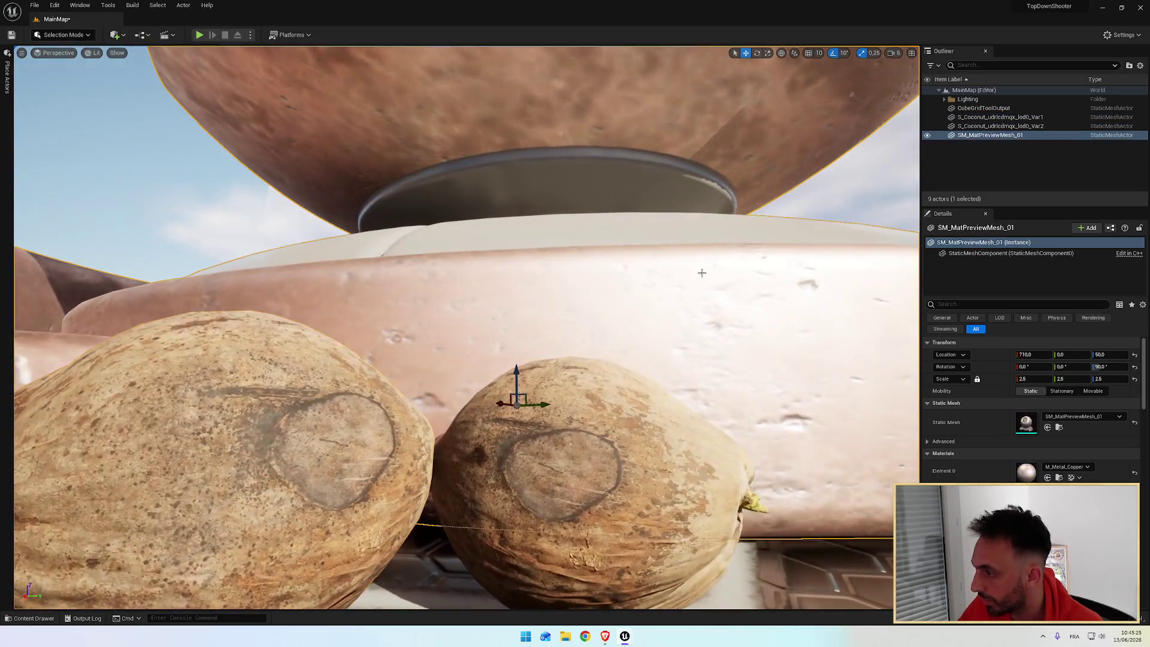
{"action": "left_click", "coordinate": [726, 448]}
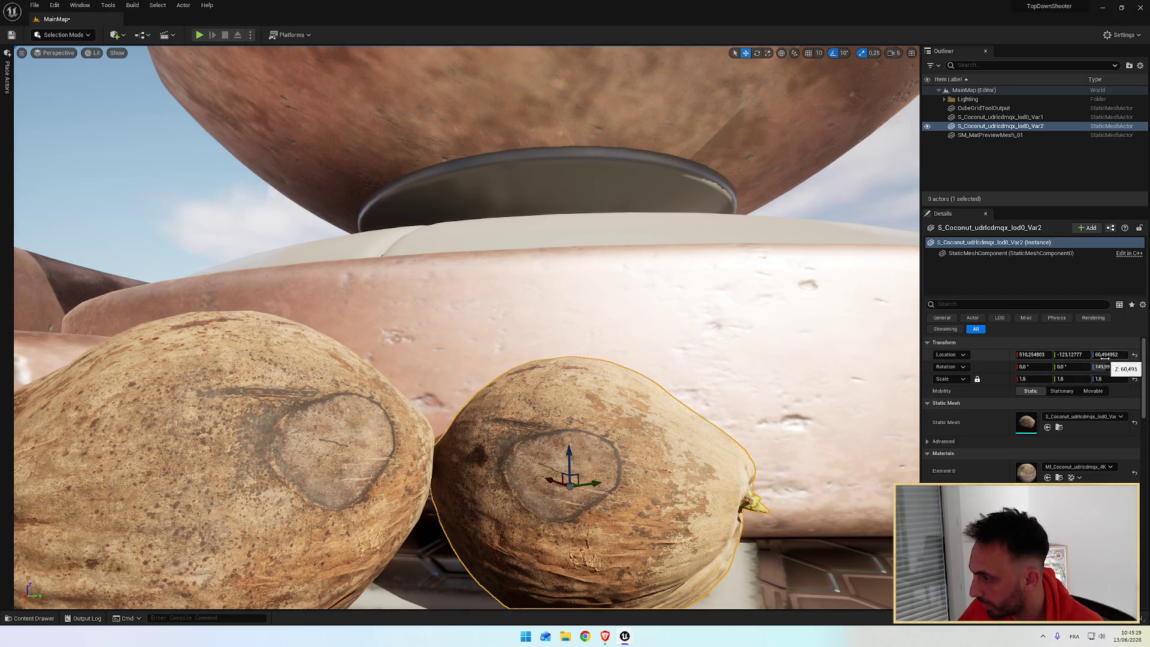
{"action": "scroll", "coordinate": [786, 393], "scroll_direction": "down", "scroll_amount": 5}
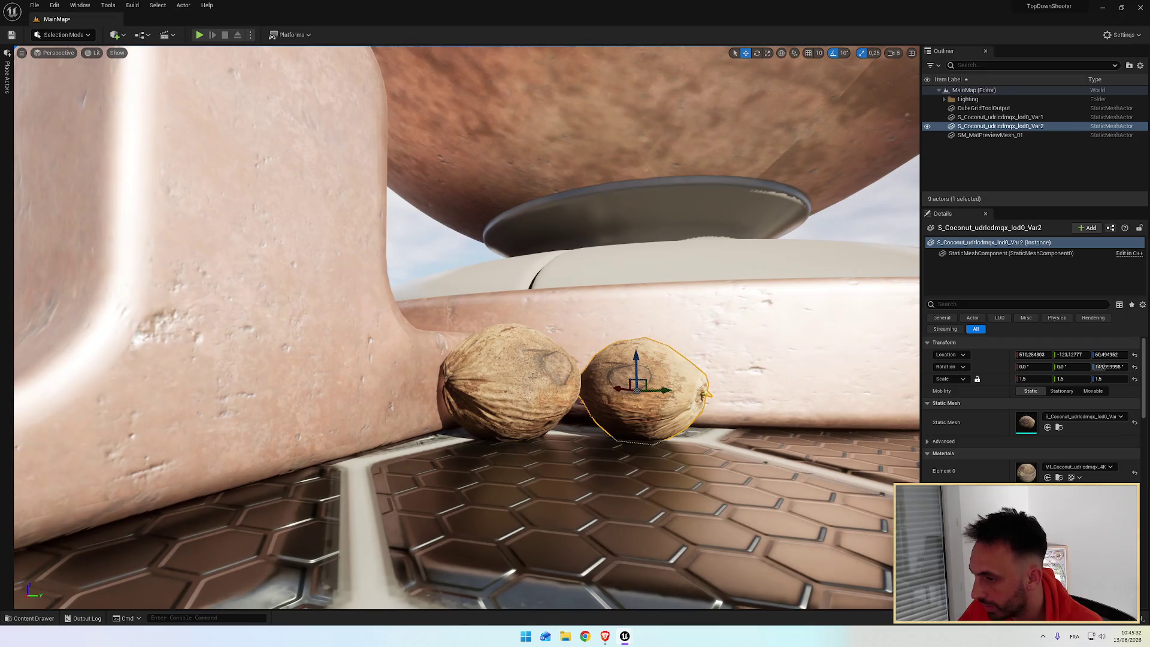
{"action": "left_click", "coordinate": [532, 376]}
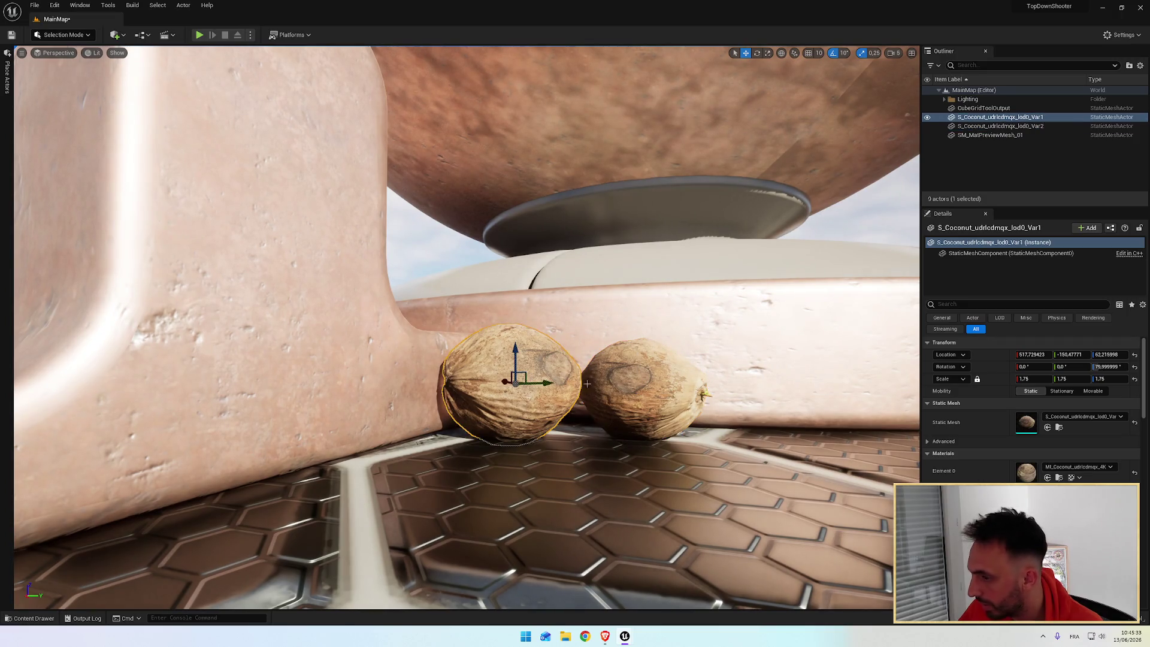
{"action": "left_click", "coordinate": [628, 389]}
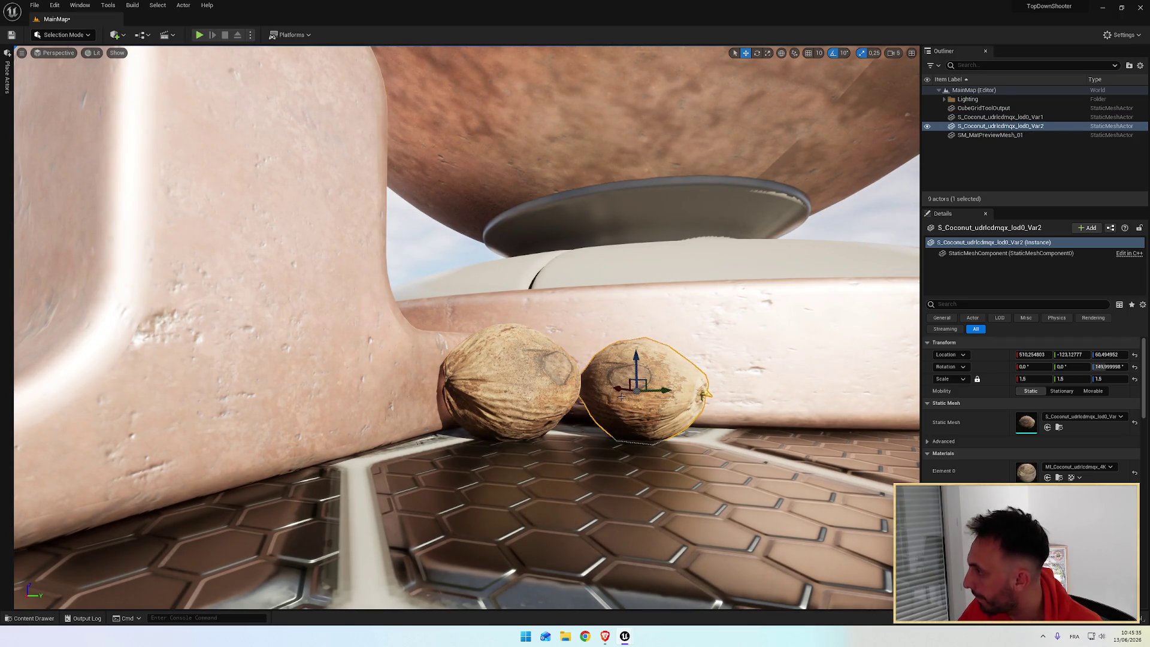
{"action": "mouse_move", "coordinate": [646, 427]}
{"action": "left_mouse_down"}
{"action": "mouse_move", "coordinate": [658, 427]}
{"action": "mouse_move", "coordinate": [635, 427]}
{"action": "mouse_move", "coordinate": [647, 427]}
{"action": "left_mouse_up"}
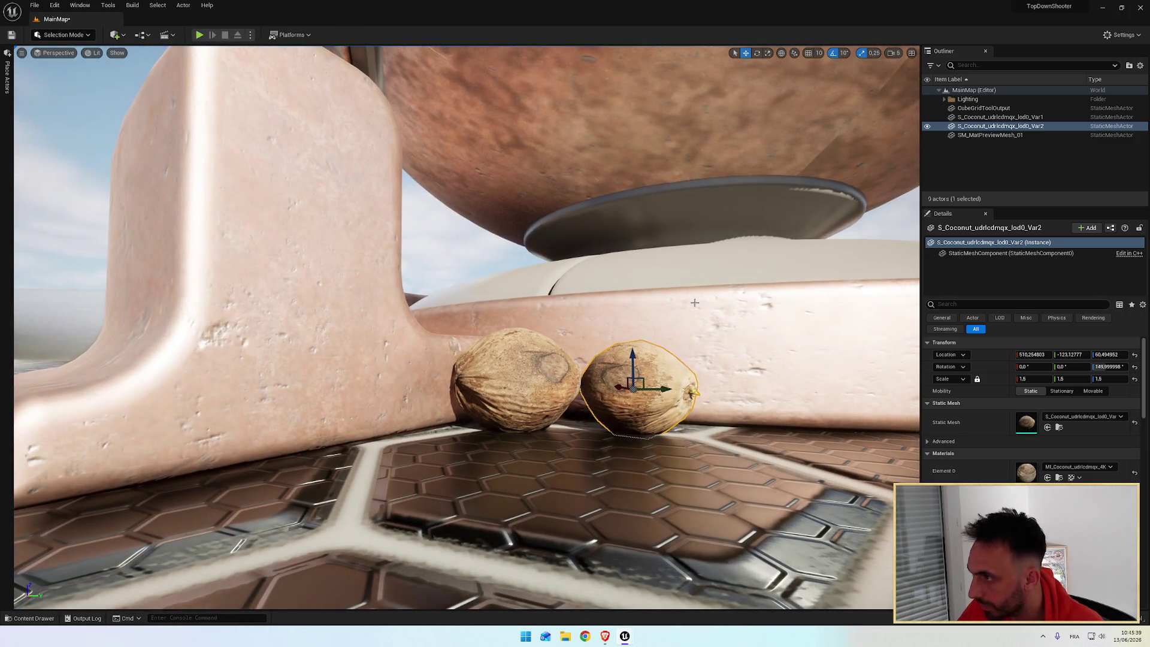
Spin the right coconut roughly 300 degrees about its vertical axis
{"action": "key", "text": "e"}
{"action": "left_click_drag", "start_coordinate": [654, 391], "coordinate": [564, 390]}
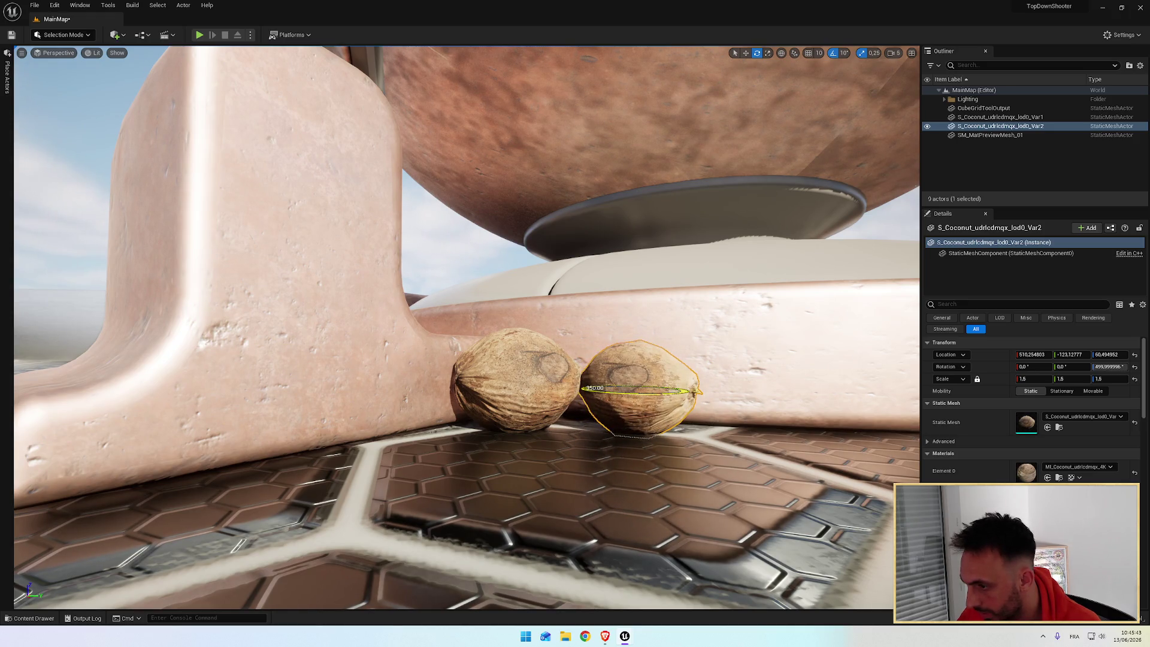
{"action": "mouse_move", "coordinate": [644, 396]}
{"action": "left_mouse_down"}
{"action": "mouse_move", "coordinate": [608, 387]}
{"action": "mouse_move", "coordinate": [858, 376]}
{"action": "mouse_move", "coordinate": [826, 383]}
{"action": "mouse_move", "coordinate": [851, 389]}
{"action": "mouse_move", "coordinate": [838, 395]}
{"action": "left_mouse_up"}
{"action": "key", "text": "w"}
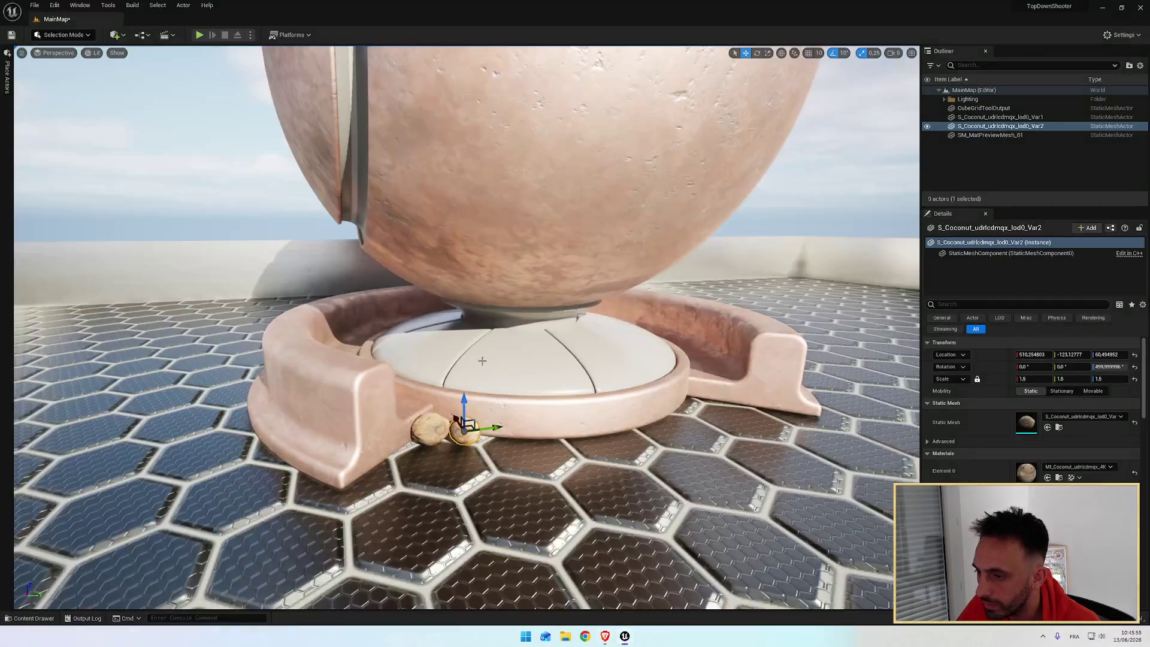
{"action": "scroll", "coordinate": [482, 361], "scroll_direction": "up", "scroll_amount": 5}
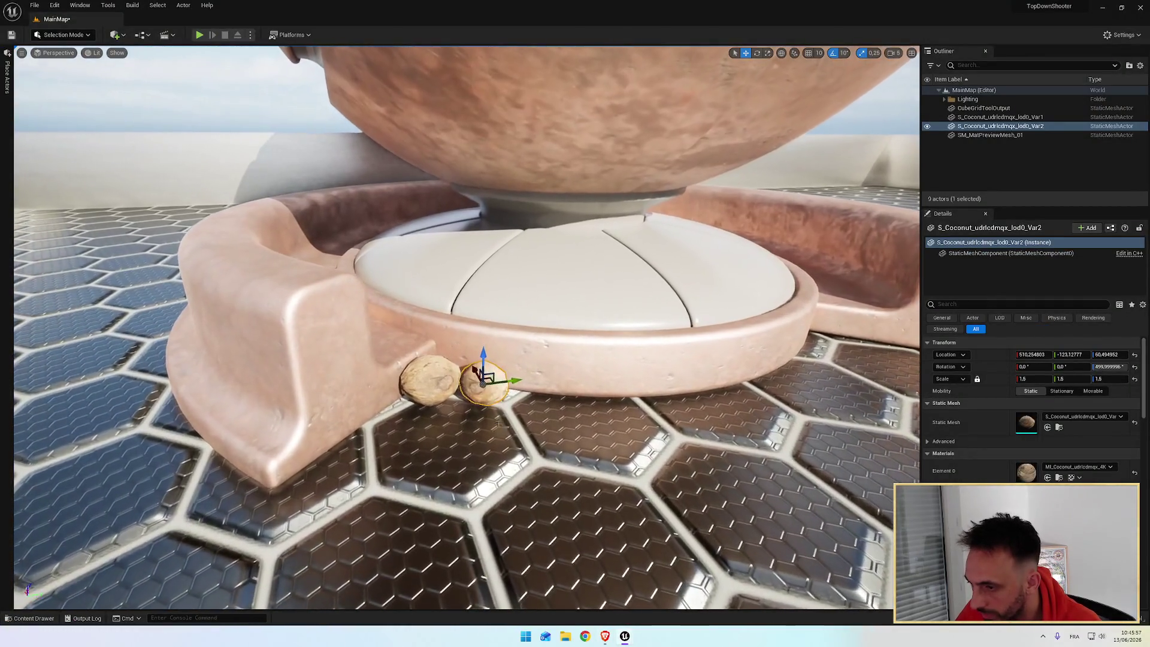
Duplicate a third coconut in front, shift it sideways and turn it about 80 degrees
{"action": "left_click_drag", "start_coordinate": [474, 371], "coordinate": [513, 415], "text": "alt"}
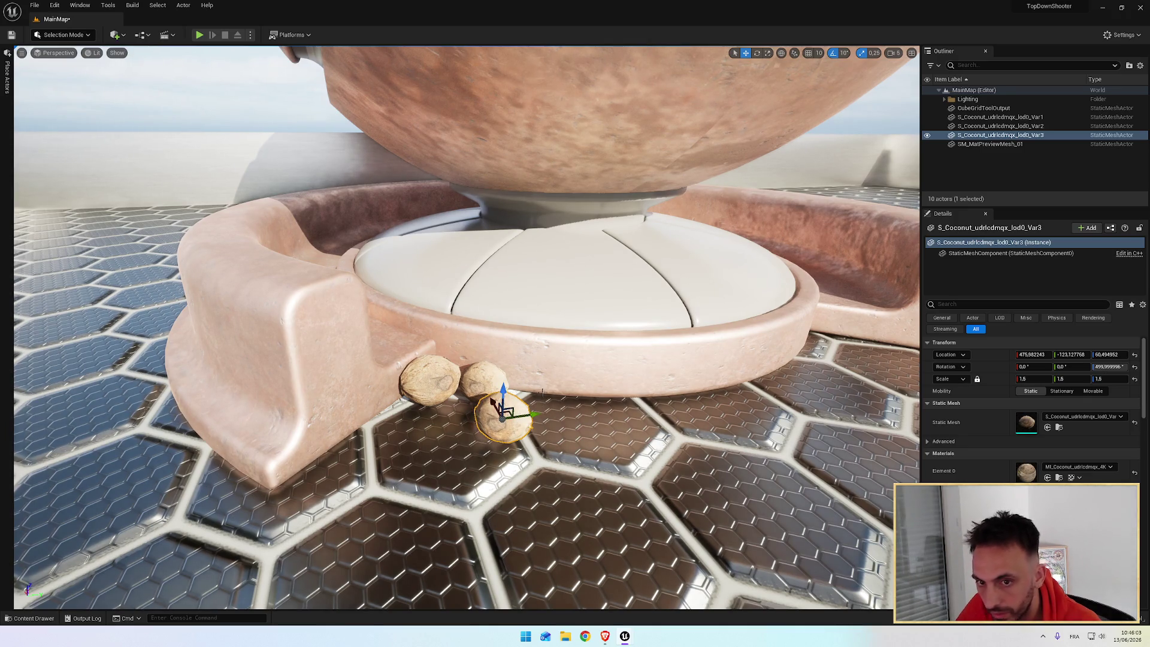
{"action": "mouse_move", "coordinate": [531, 414]}
{"action": "left_mouse_down"}
{"action": "mouse_move", "coordinate": [439, 419]}
{"action": "mouse_move", "coordinate": [513, 408]}
{"action": "mouse_move", "coordinate": [459, 413]}
{"action": "left_mouse_up"}
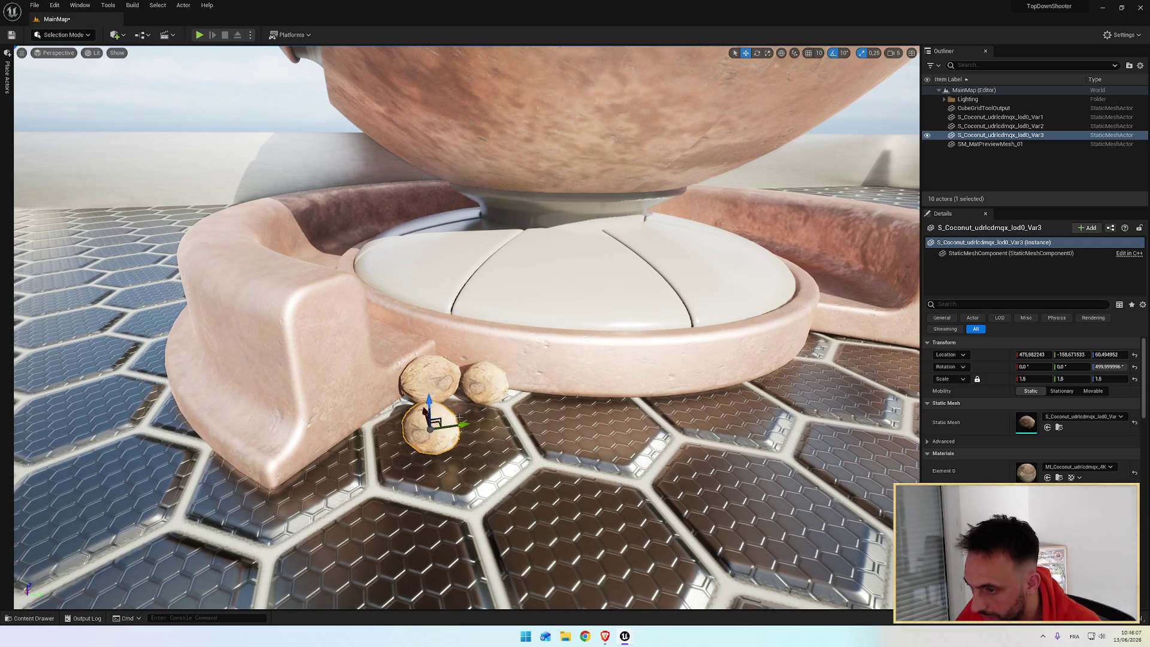
{"action": "key", "text": "e"}
{"action": "mouse_move", "coordinate": [446, 460]}
{"action": "left_mouse_down"}
{"action": "mouse_move", "coordinate": [419, 461]}
{"action": "mouse_move", "coordinate": [383, 419]}
{"action": "mouse_move", "coordinate": [376, 432]}
{"action": "mouse_move", "coordinate": [390, 451]}
{"action": "mouse_move", "coordinate": [458, 459]}
{"action": "left_mouse_up"}
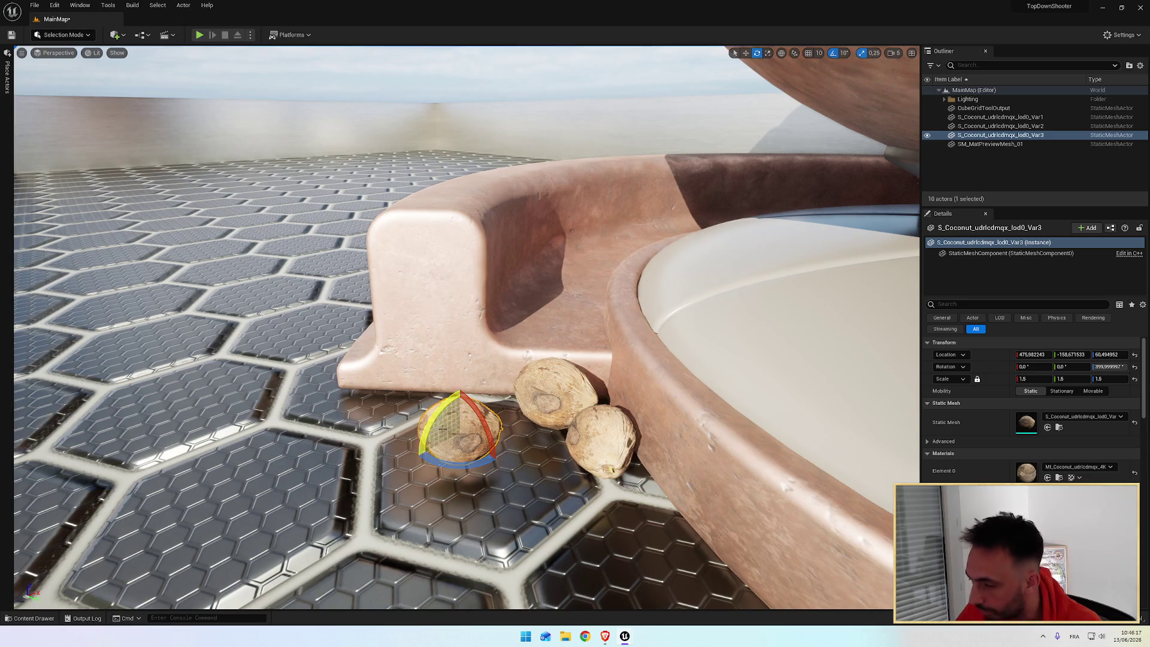
{"action": "mouse_move", "coordinate": [458, 460]}
{"action": "left_mouse_down"}
{"action": "mouse_move", "coordinate": [395, 458]}
{"action": "mouse_move", "coordinate": [467, 458]}
{"action": "left_mouse_up"}
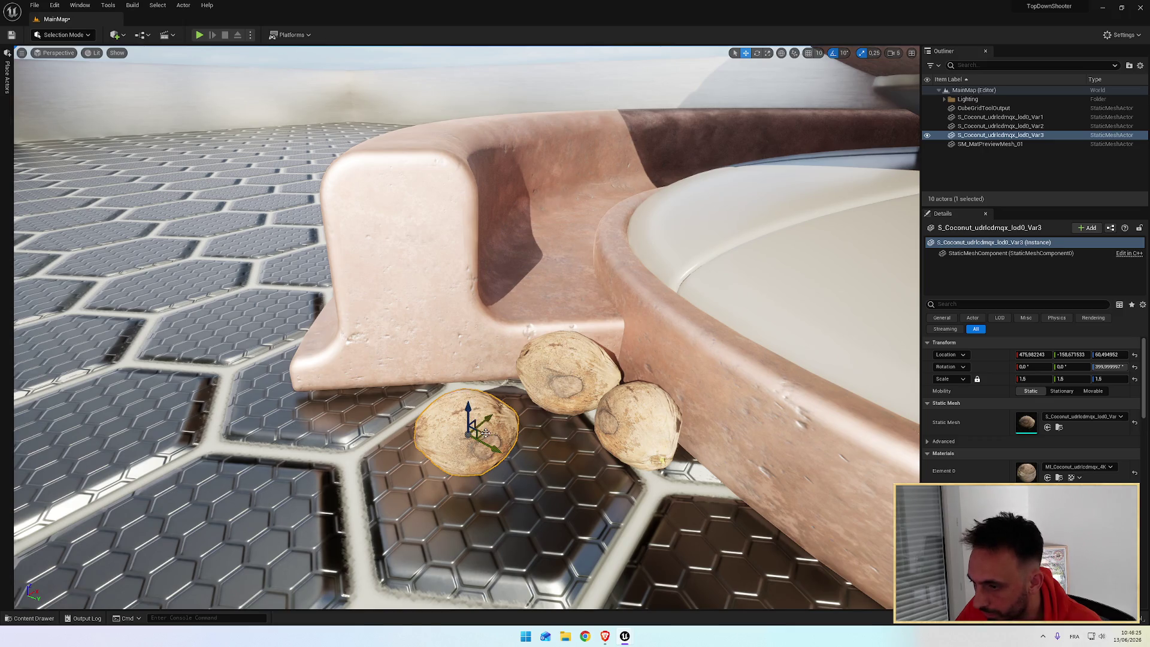
Settle the new coconut onto the floor against the pedestal with small position nudges
{"action": "left_click_drag", "start_coordinate": [485, 432], "coordinate": [484, 426]}
{"action": "mouse_move", "coordinate": [485, 382]}
{"action": "left_mouse_down"}
{"action": "mouse_move", "coordinate": [492, 373]}
{"action": "mouse_move", "coordinate": [449, 344]}
{"action": "left_mouse_up"}
{"action": "mouse_move", "coordinate": [383, 420]}
{"action": "left_mouse_down"}
{"action": "mouse_move", "coordinate": [388, 357]}
{"action": "mouse_move", "coordinate": [326, 357]}
{"action": "left_mouse_up"}
{"action": "mouse_move", "coordinate": [481, 319]}
{"action": "left_mouse_down"}
{"action": "mouse_move", "coordinate": [443, 323]}
{"action": "mouse_move", "coordinate": [482, 343]}
{"action": "mouse_move", "coordinate": [458, 352]}
{"action": "mouse_move", "coordinate": [587, 350]}
{"action": "left_mouse_up"}
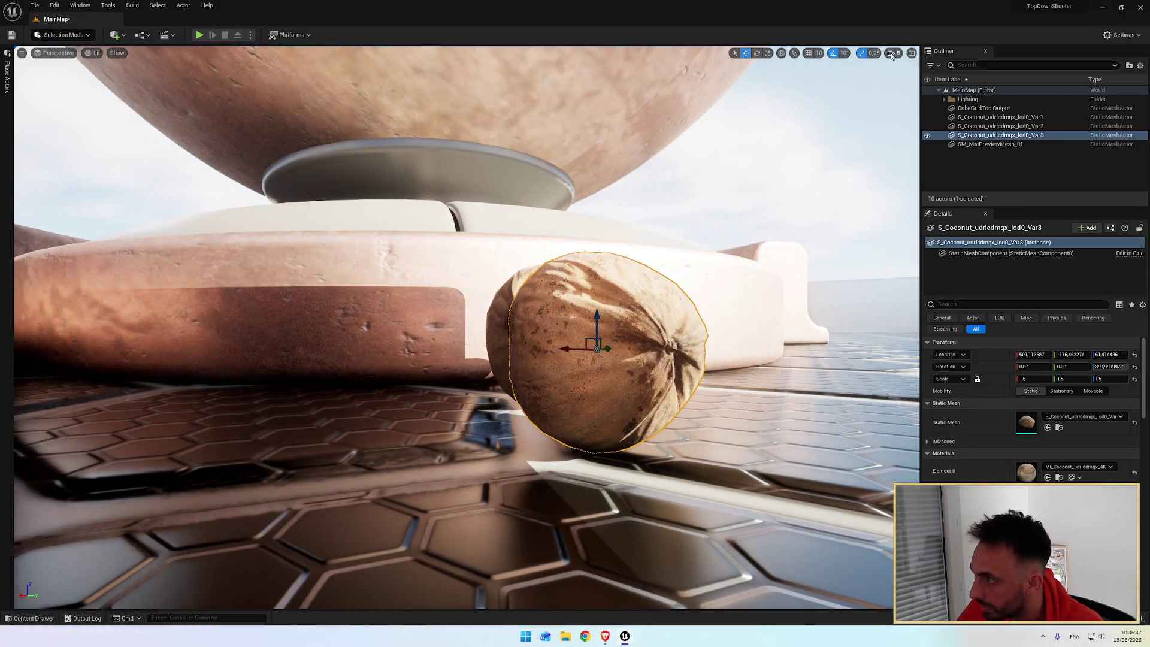
Turn the Var3 coconut -30 degrees, push it along Y to the pedestal, and undo the stray drop
{"action": "left_click", "coordinate": [891, 55]}
{"action": "mouse_move", "coordinate": [590, 353]}
{"action": "left_mouse_down"}
{"action": "mouse_move", "coordinate": [607, 356]}
{"action": "mouse_move", "coordinate": [623, 323]}
{"action": "mouse_move", "coordinate": [685, 337]}
{"action": "left_mouse_up"}
{"action": "mouse_move", "coordinate": [529, 408]}
{"action": "left_mouse_down"}
{"action": "mouse_move", "coordinate": [515, 407]}
{"action": "mouse_move", "coordinate": [528, 409]}
{"action": "left_mouse_up"}
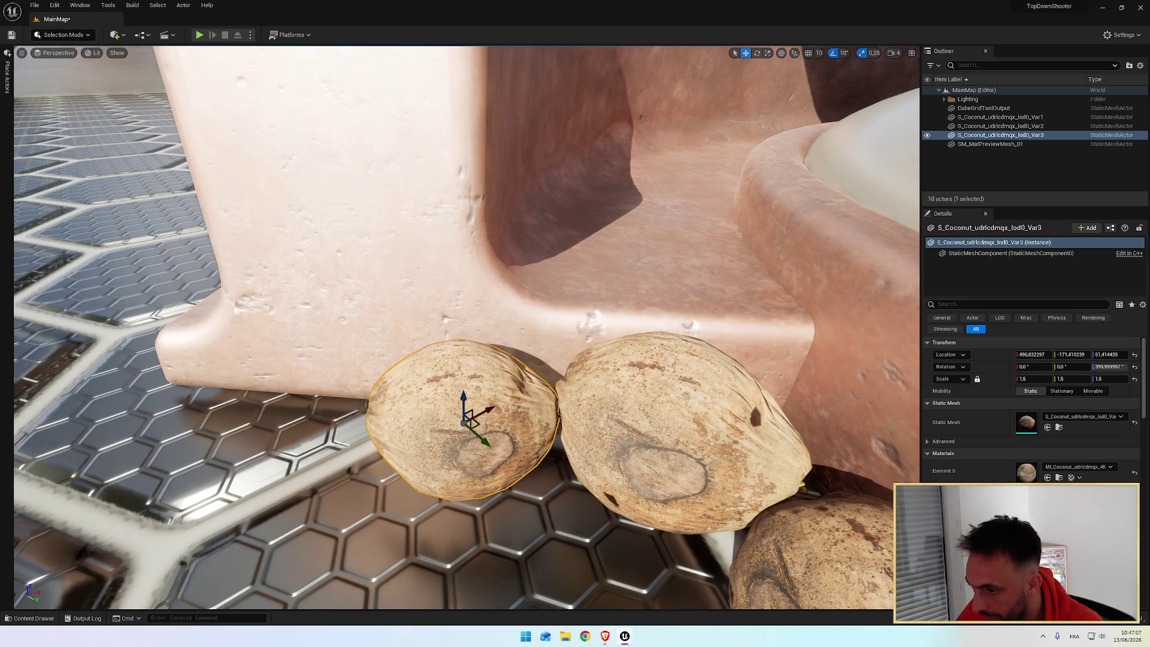
{"action": "left_click_drag", "start_coordinate": [527, 422], "coordinate": [457, 463]}
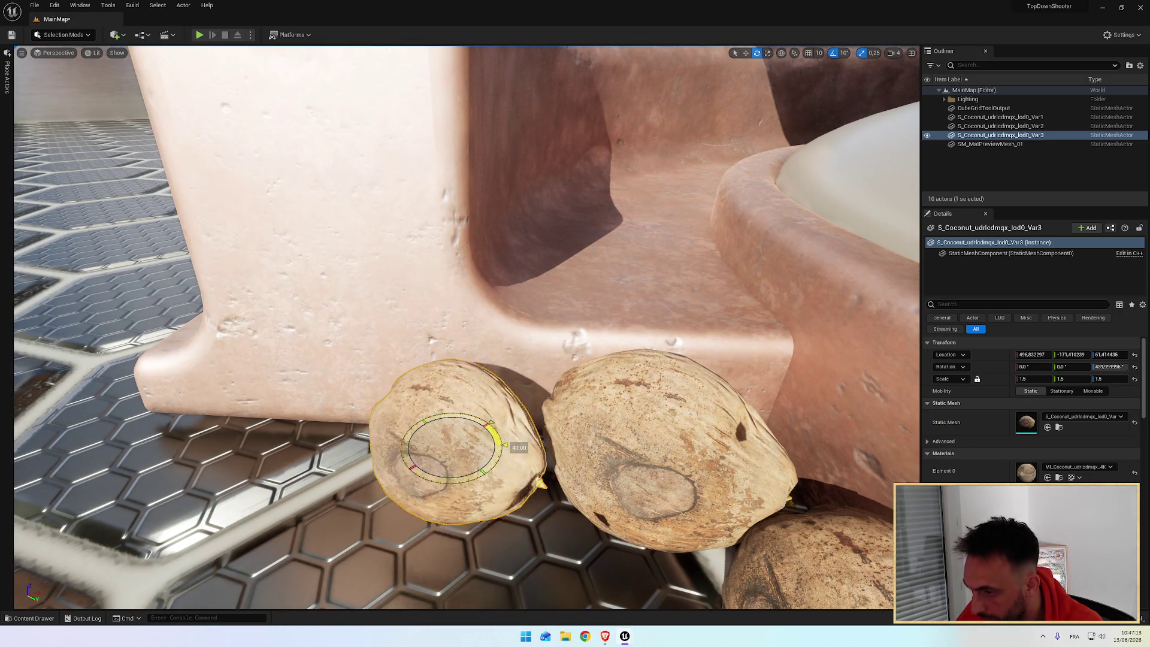
{"action": "left_click_drag", "start_coordinate": [499, 430], "coordinate": [484, 420]}
{"action": "left_click_drag", "start_coordinate": [453, 483], "coordinate": [606, 242]}
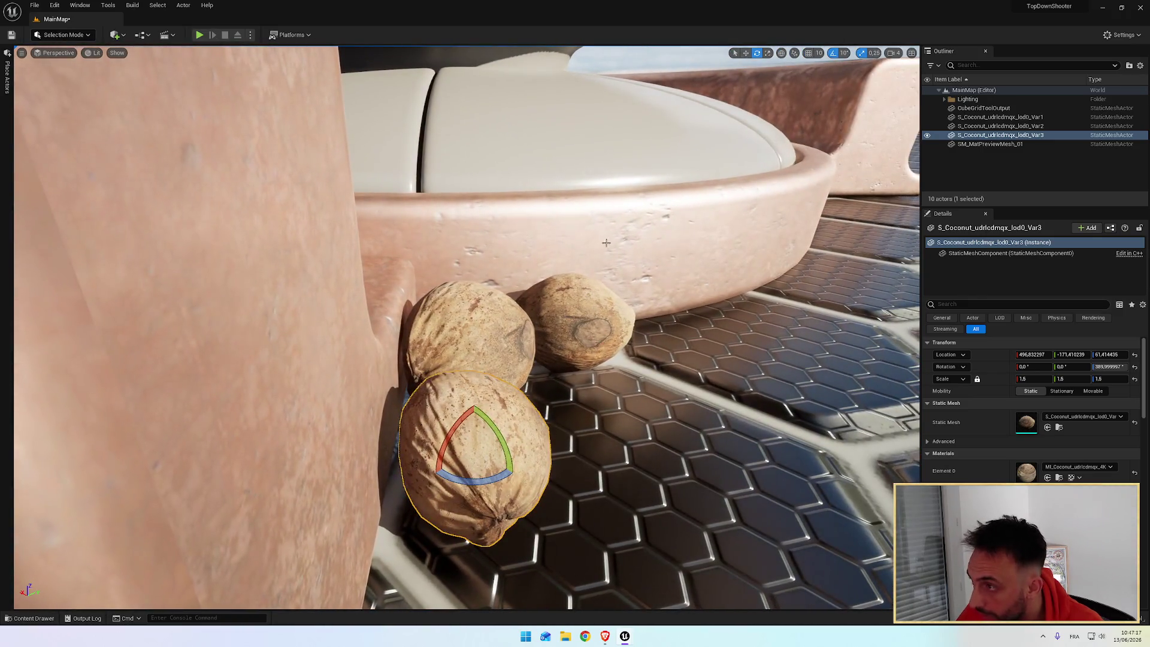
{"action": "mouse_move", "coordinate": [495, 430]}
{"action": "left_mouse_down"}
{"action": "mouse_move", "coordinate": [481, 439]}
{"action": "mouse_move", "coordinate": [500, 430]}
{"action": "mouse_move", "coordinate": [464, 521]}
{"action": "mouse_move", "coordinate": [469, 482]}
{"action": "mouse_move", "coordinate": [454, 434]}
{"action": "mouse_move", "coordinate": [450, 455]}
{"action": "left_mouse_up"}
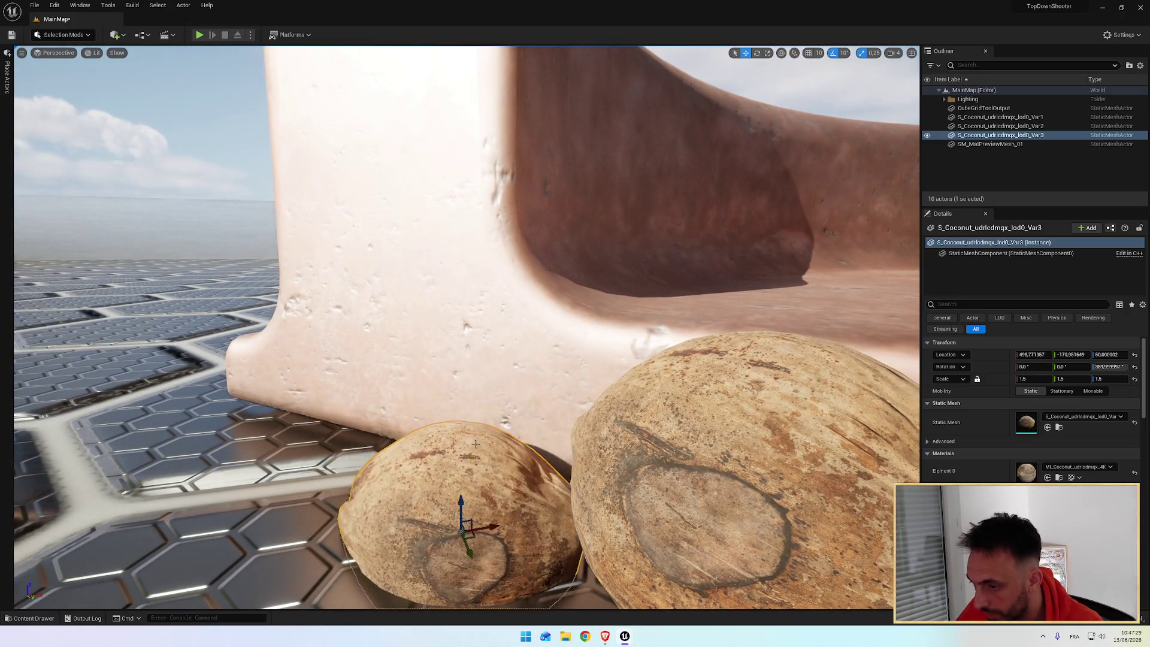
{"action": "key", "text": "ctrl+z"}
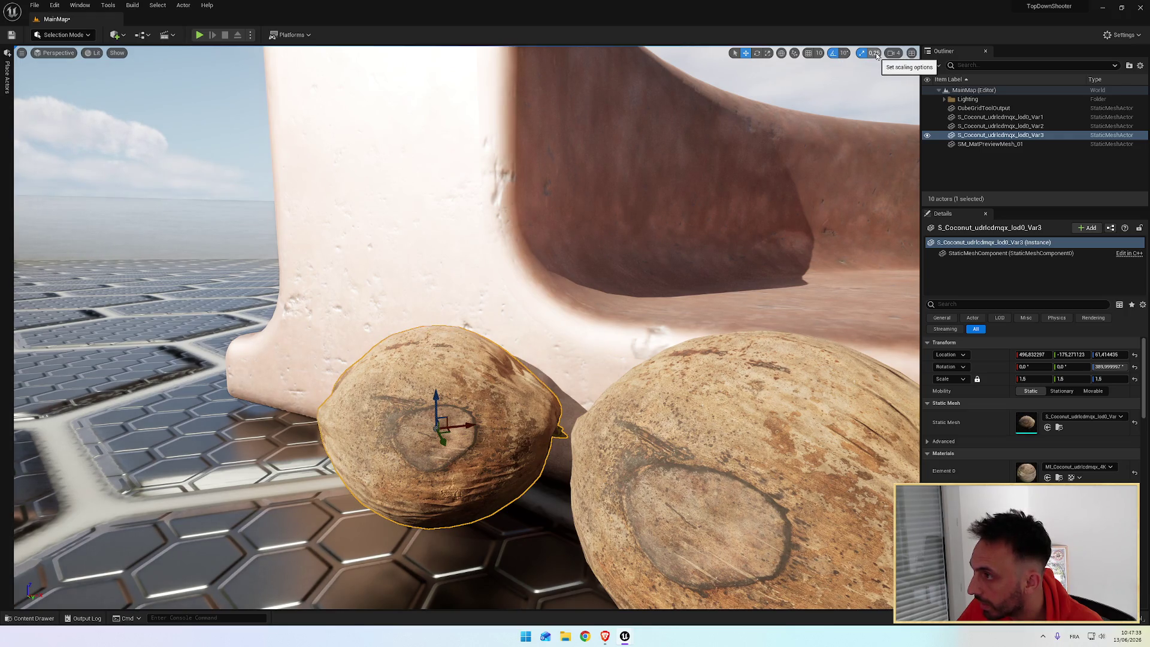
{"action": "left_click_drag", "start_coordinate": [517, 348], "coordinate": [518, 348]}
Set Location Z to 60 on the middle coconut and 62 on the right one
{"action": "left_click", "coordinate": [518, 348]}
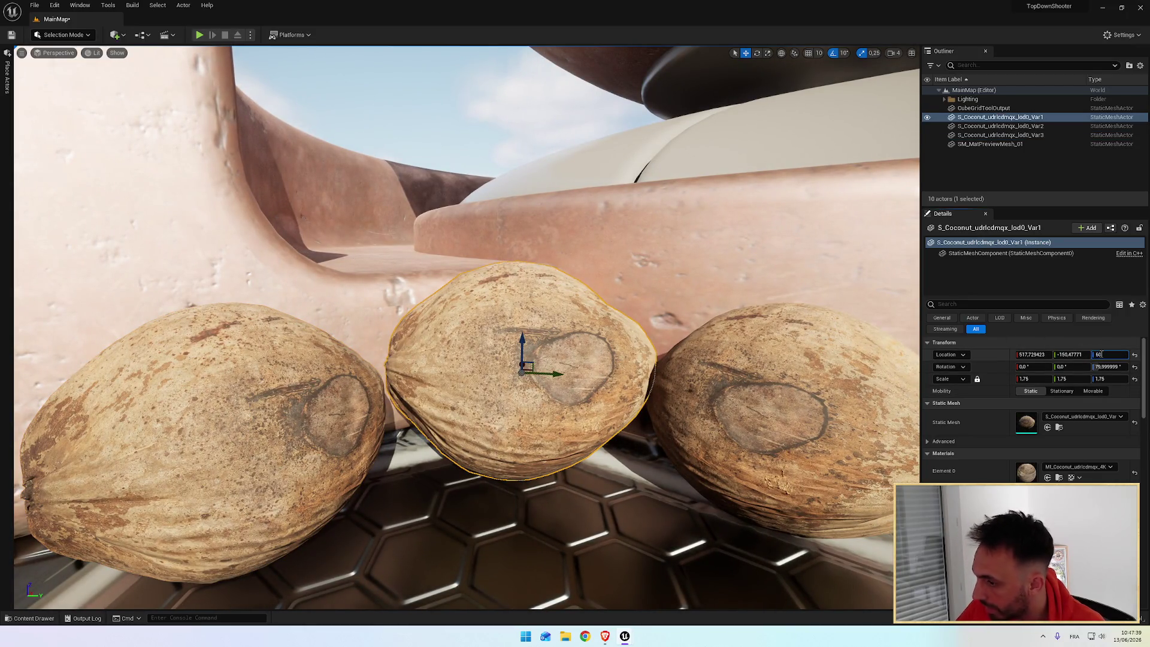
{"action": "key", "text": "Return"}
{"action": "left_click", "coordinate": [778, 413]}
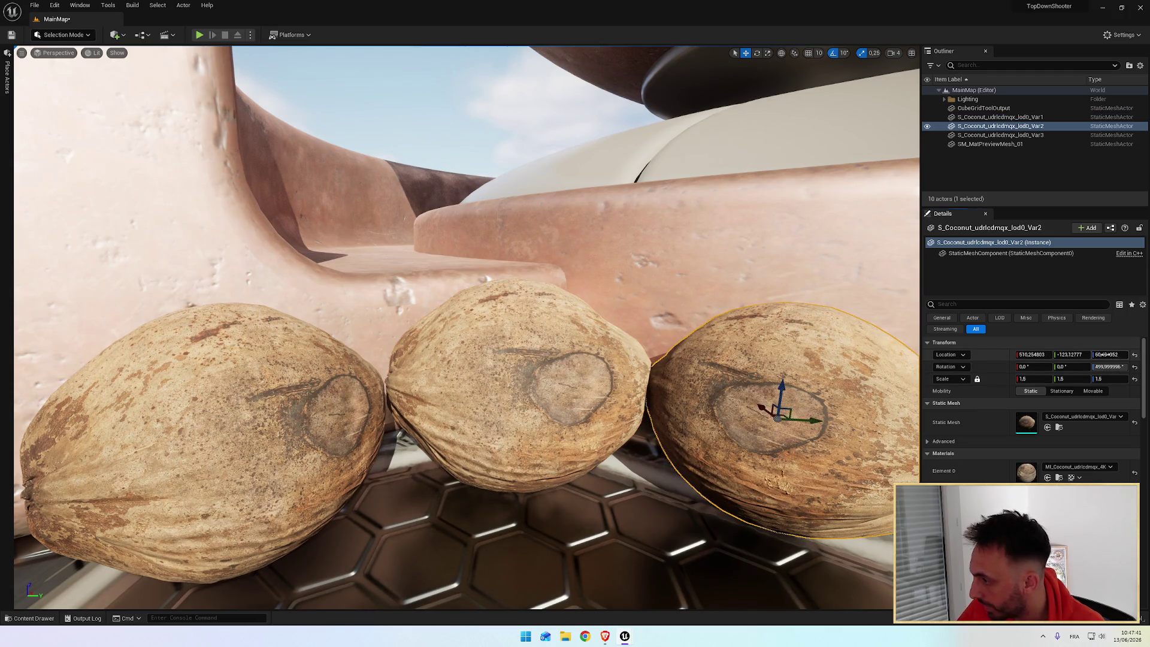
{"action": "key", "text": "Return"}
{"action": "left_click_drag", "start_coordinate": [593, 409], "coordinate": [616, 428]}
Set the Var3 coconut's scale to 2, then back to 1, and slide it behind the big one
{"action": "left_click", "coordinate": [405, 393]}
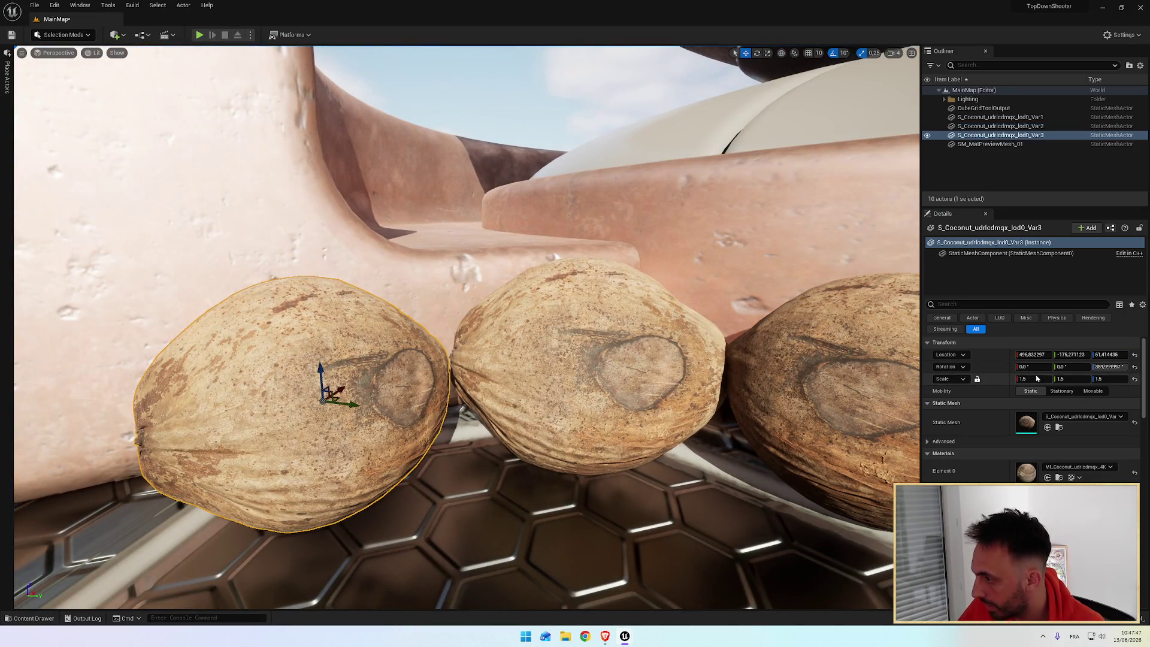
{"action": "type", "text": "2"}
{"action": "key", "text": "Return"}
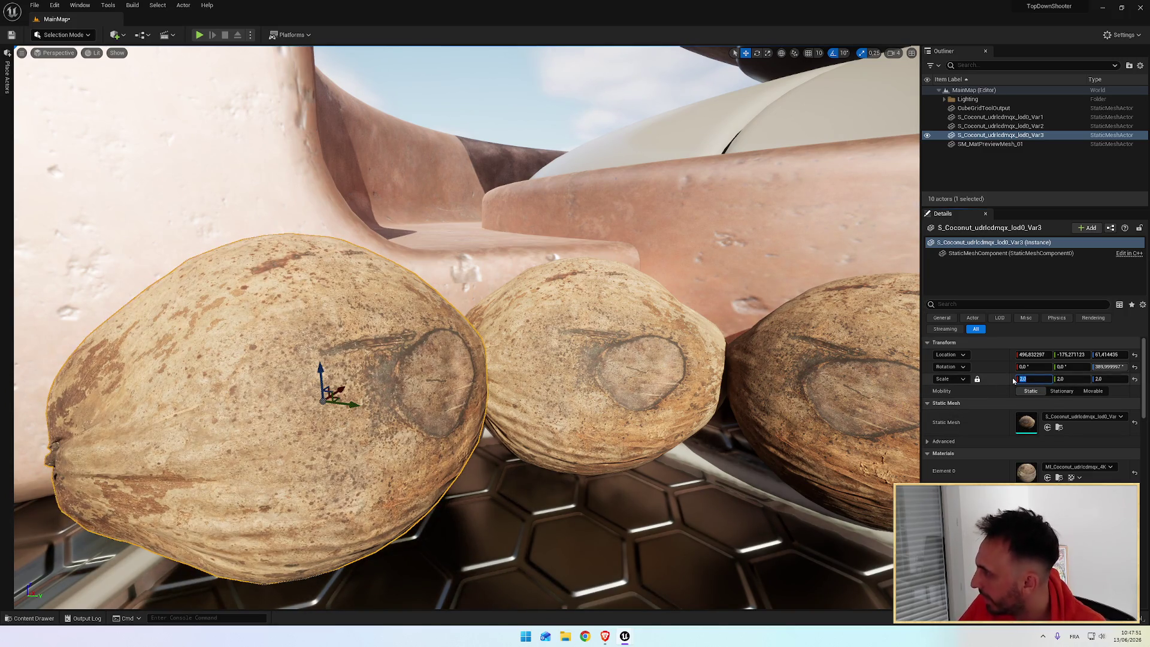
{"action": "type", "text": "1"}
{"action": "key", "text": "Return"}
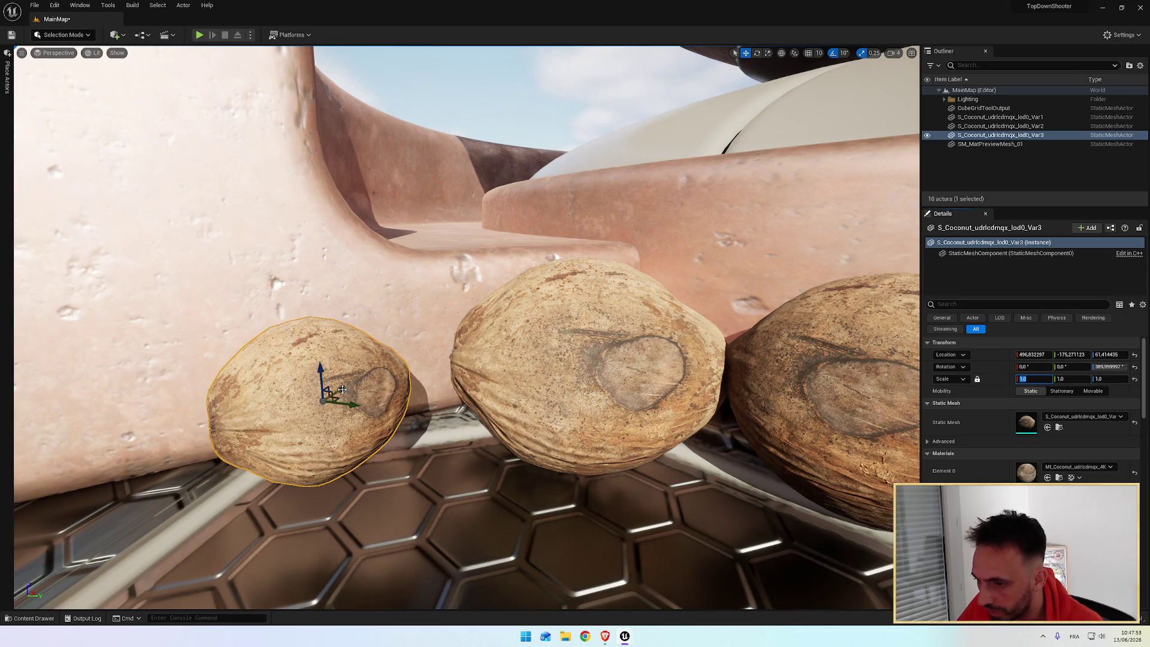
{"action": "left_click_drag", "start_coordinate": [340, 395], "coordinate": [431, 347]}
{"action": "mouse_move", "coordinate": [356, 471]}
{"action": "left_mouse_down"}
{"action": "mouse_move", "coordinate": [324, 476]}
{"action": "mouse_move", "coordinate": [348, 468]}
{"action": "left_mouse_up"}
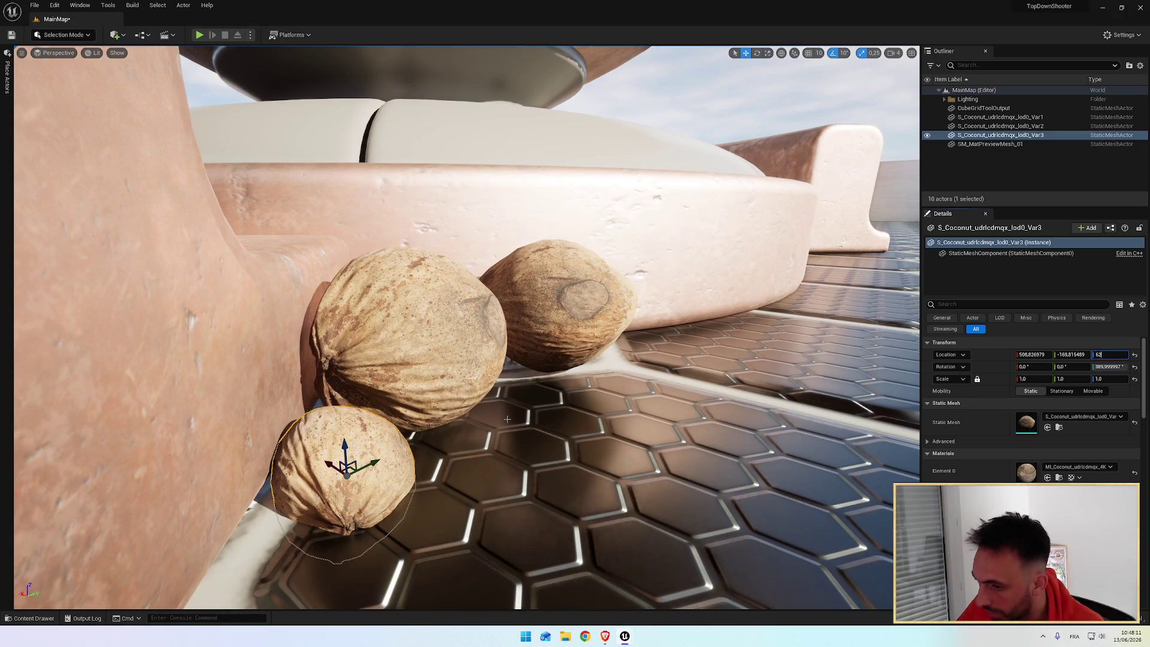
Give the small coconut Location Z 62, then lower it toward the floor
{"action": "key", "text": "Return"}
{"action": "left_click_drag", "start_coordinate": [508, 420], "coordinate": [443, 404]}
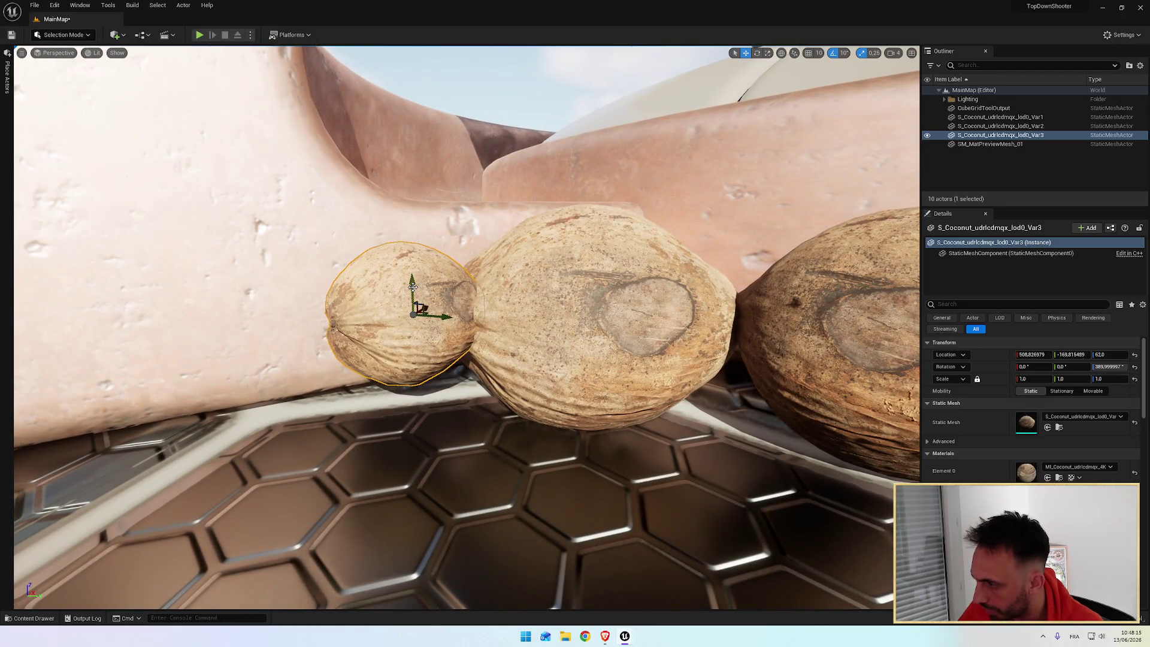
{"action": "left_click_drag", "start_coordinate": [412, 286], "coordinate": [394, 329]}
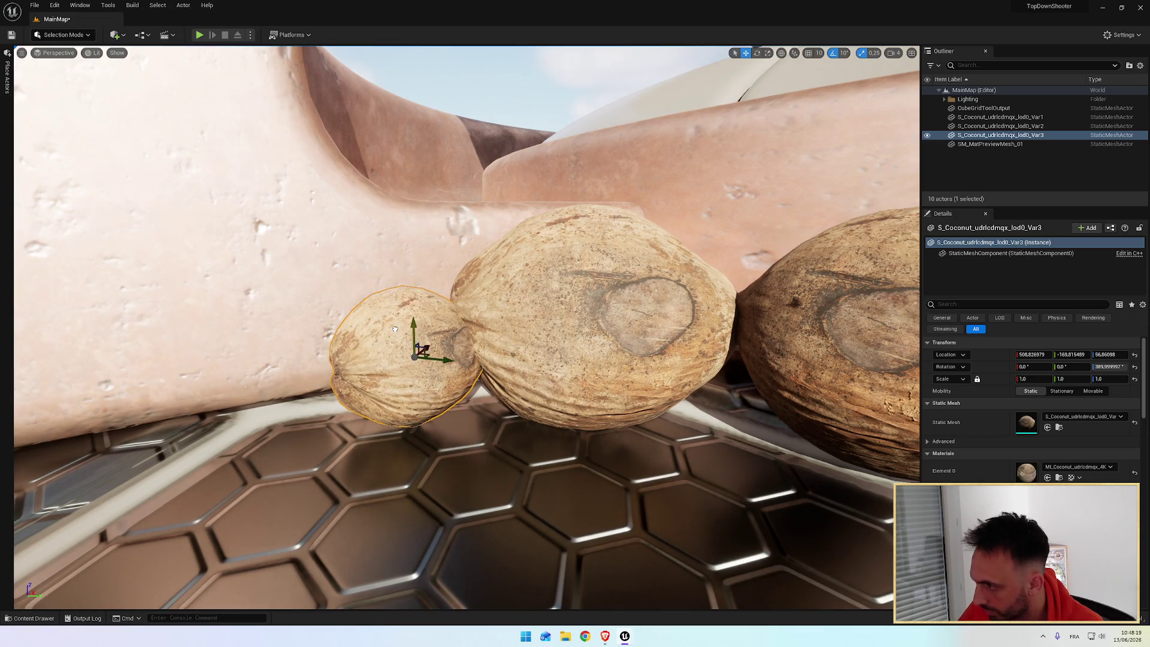
{"action": "left_click", "coordinate": [642, 337]}
{"action": "left_click", "coordinate": [801, 339]}
{"action": "left_click_drag", "start_coordinate": [801, 339], "coordinate": [504, 357]}
Shift the small coconut left and push it along Y against the pedestal base
{"action": "left_click", "coordinate": [403, 364]}
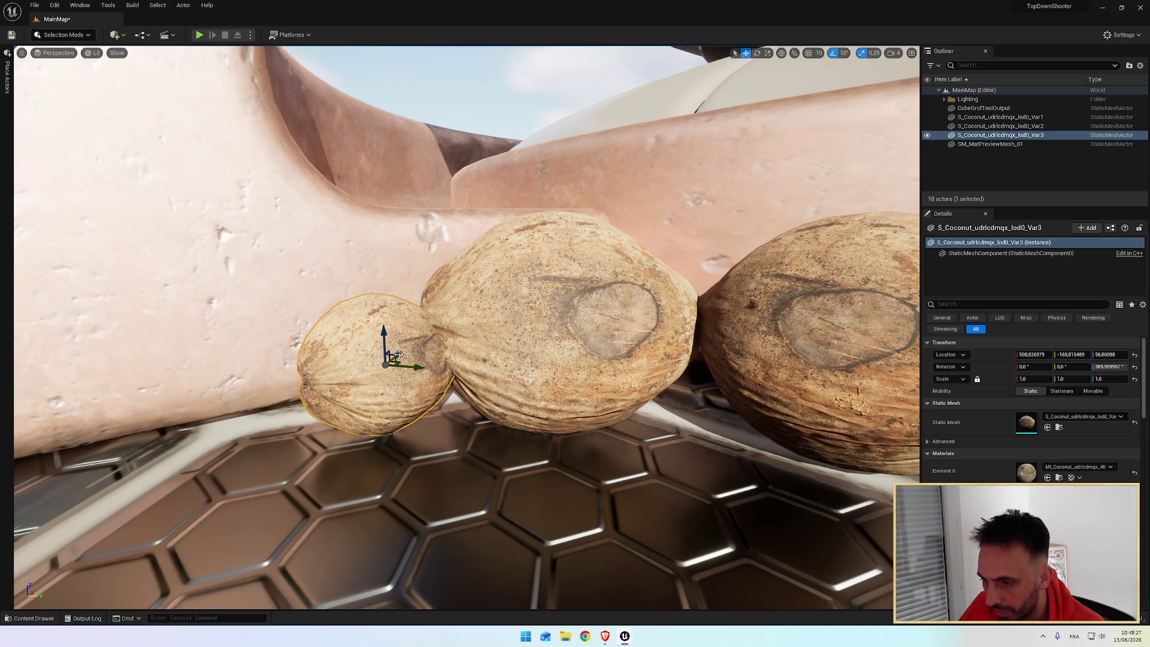
{"action": "left_click_drag", "start_coordinate": [399, 355], "coordinate": [368, 369]}
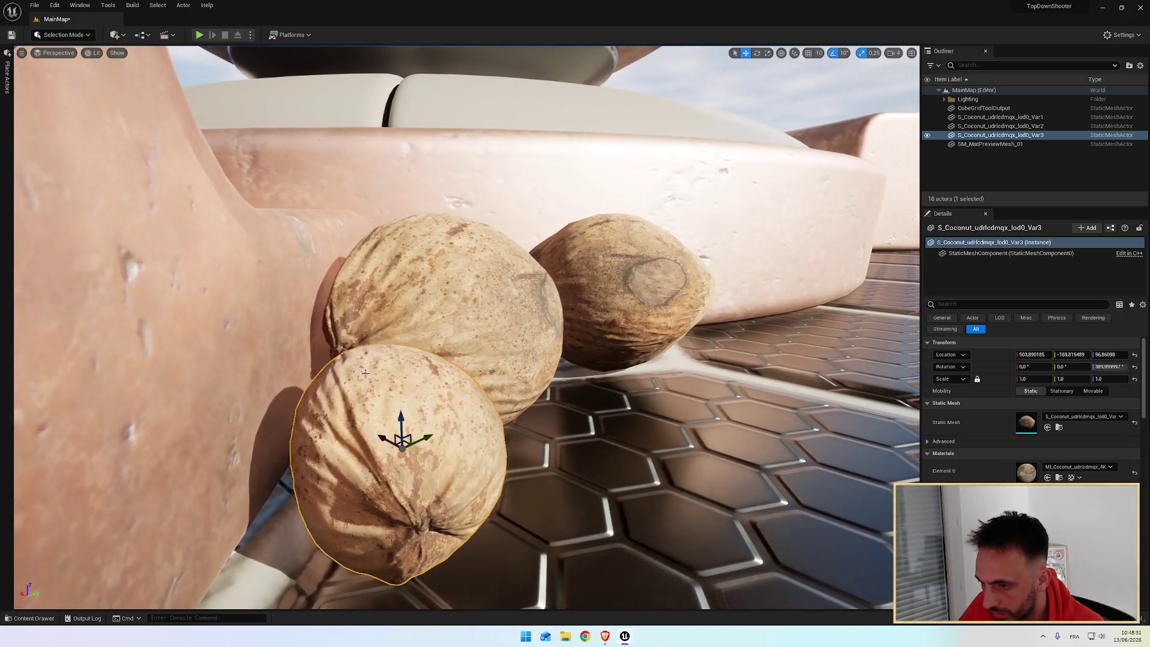
{"action": "mouse_move", "coordinate": [429, 442]}
{"action": "left_mouse_down"}
{"action": "mouse_move", "coordinate": [360, 467]}
{"action": "mouse_move", "coordinate": [392, 461]}
{"action": "left_mouse_up"}
{"action": "key", "text": "a"}
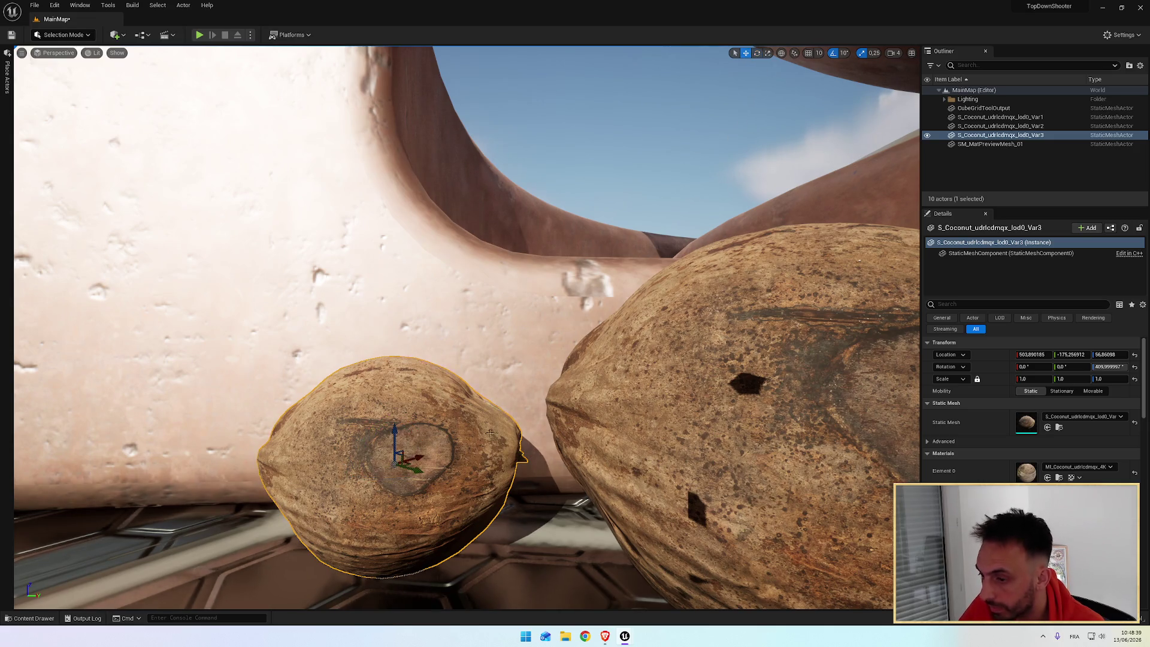
{"action": "mouse_move", "coordinate": [421, 459]}
{"action": "left_mouse_down"}
{"action": "mouse_move", "coordinate": [413, 497]}
{"action": "mouse_move", "coordinate": [412, 467]}
{"action": "mouse_move", "coordinate": [410, 481]}
{"action": "mouse_move", "coordinate": [429, 452]}
{"action": "mouse_move", "coordinate": [369, 454]}
{"action": "mouse_move", "coordinate": [381, 431]}
{"action": "mouse_move", "coordinate": [359, 430]}
{"action": "mouse_move", "coordinate": [407, 429]}
{"action": "mouse_move", "coordinate": [411, 395]}
{"action": "left_mouse_up"}
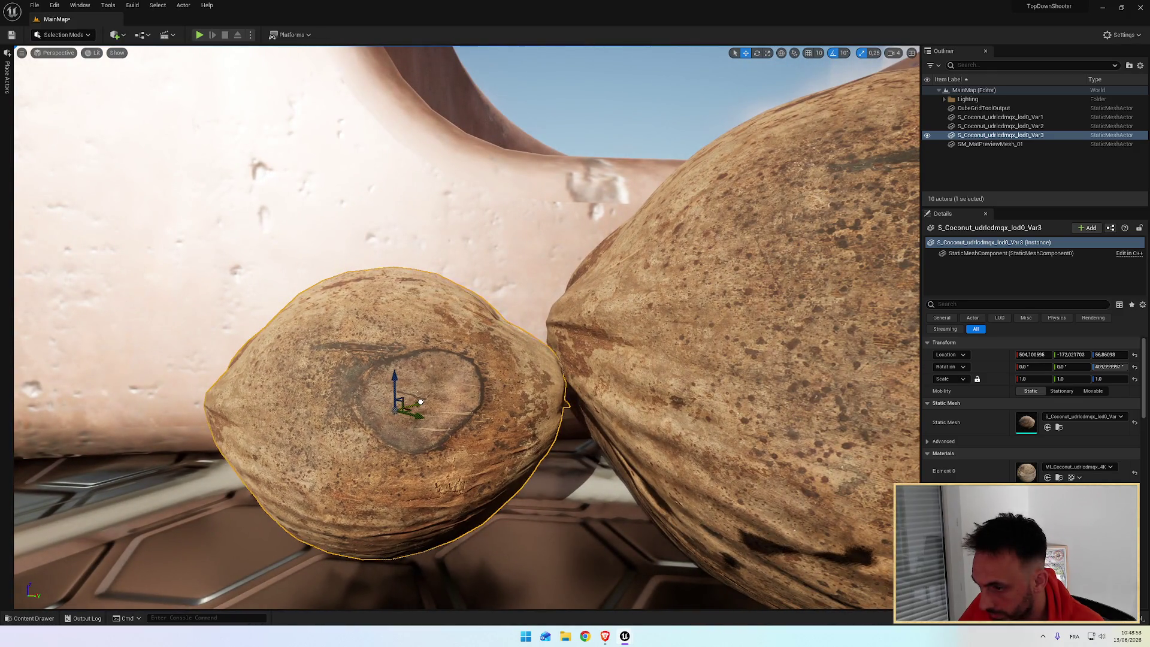
{"action": "mouse_move", "coordinate": [418, 418]}
{"action": "left_mouse_down"}
{"action": "mouse_move", "coordinate": [443, 401]}
{"action": "mouse_move", "coordinate": [413, 412]}
{"action": "left_mouse_up"}
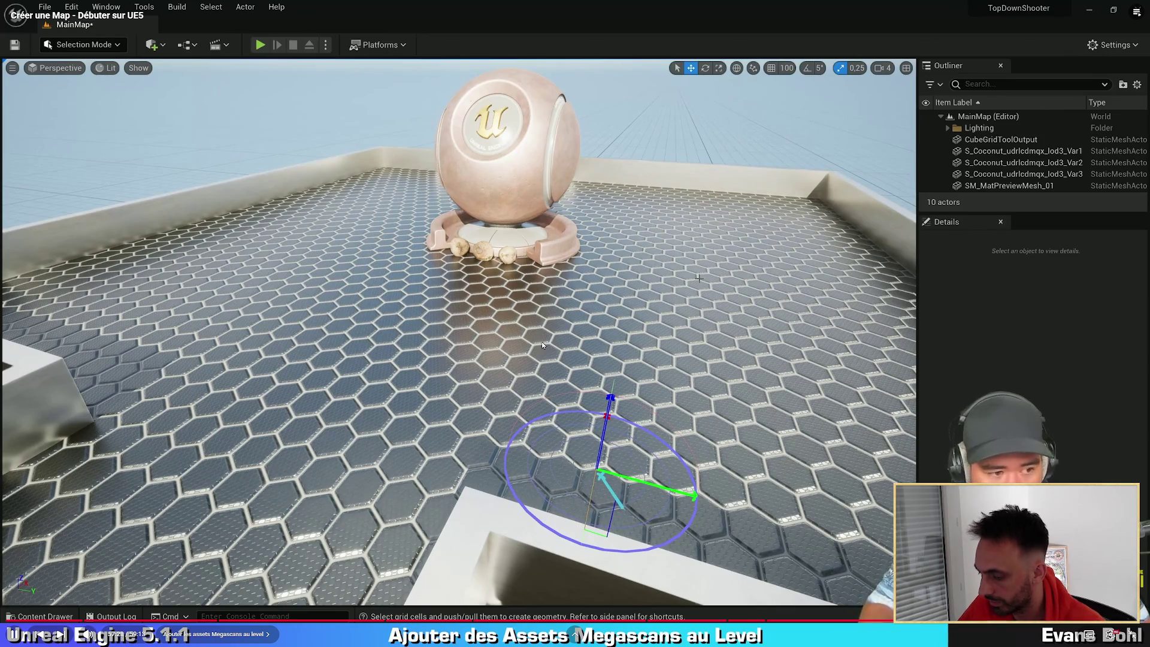
Rewind the lesson video ten seconds, dismiss the player menu, and return to the Unreal editor
{"action": "key", "text": "Left"}
{"action": "key", "text": "Left"}
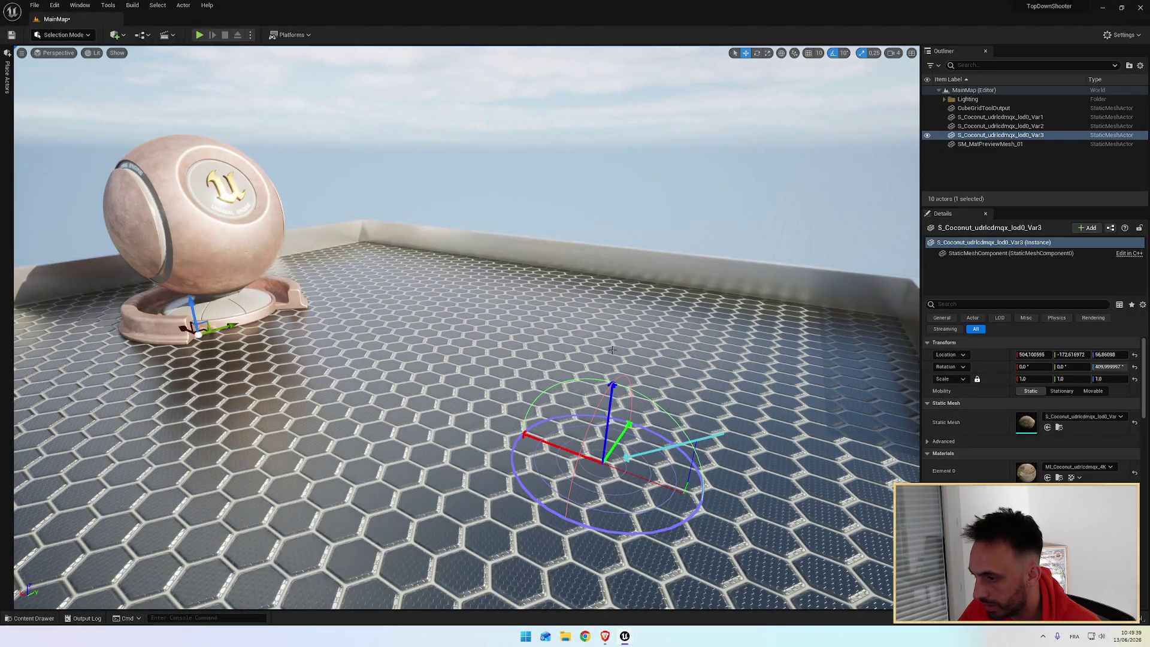
{"action": "key", "text": "g"}
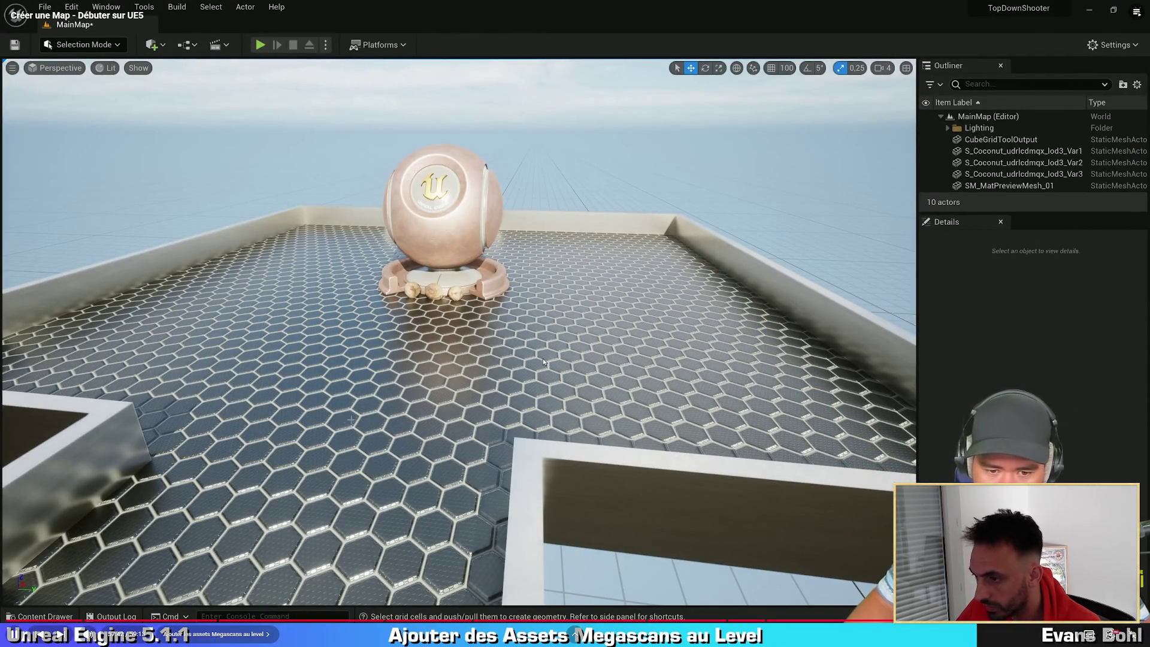
{"action": "right_click", "coordinate": [729, 634]}
{"action": "left_click", "coordinate": [789, 636]}
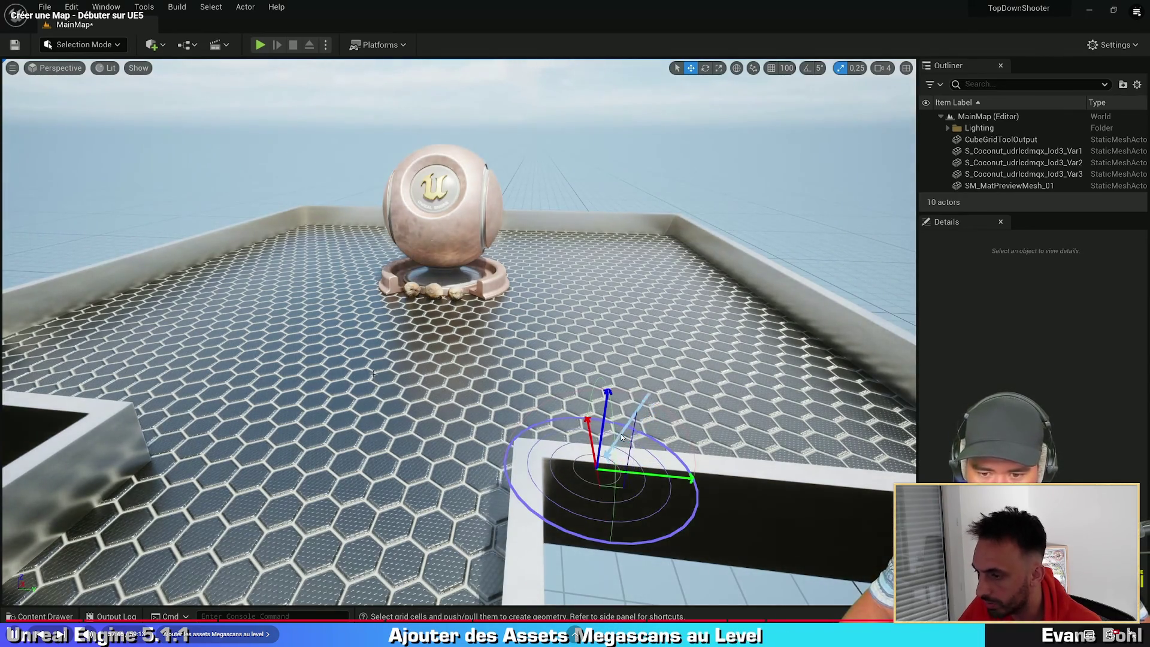
{"action": "key", "text": "alt+Tab"}
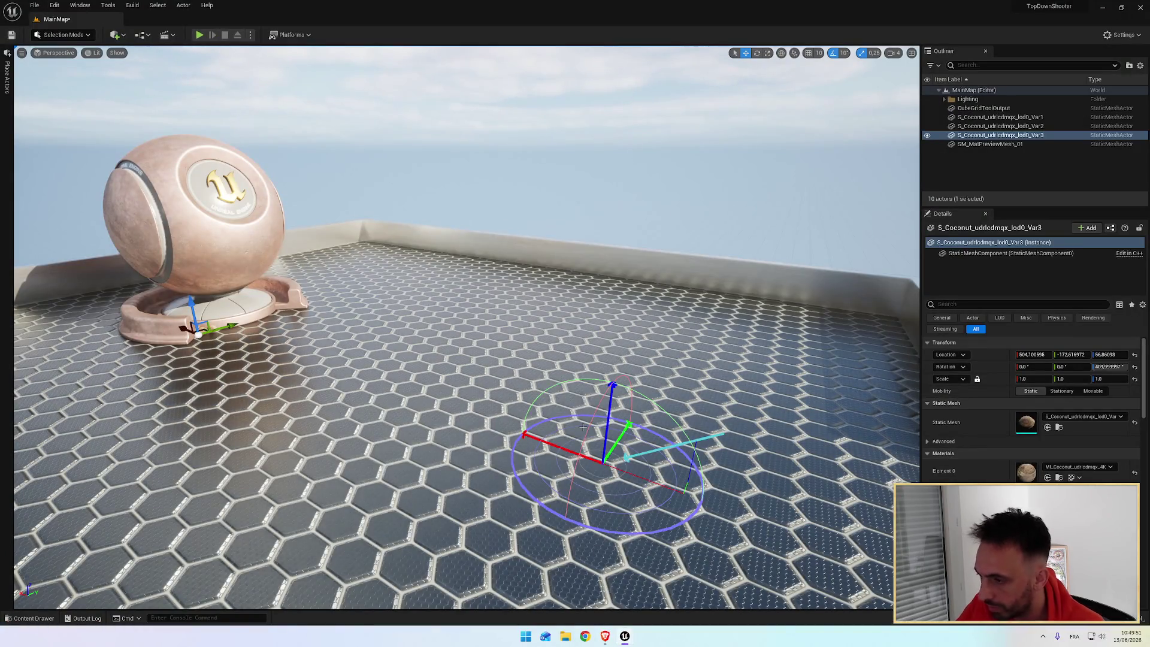
{"action": "mouse_move", "coordinate": [551, 398]}
{"action": "left_mouse_down"}
{"action": "mouse_move", "coordinate": [554, 315]}
{"action": "mouse_move", "coordinate": [555, 431]}
{"action": "mouse_move", "coordinate": [496, 381]}
{"action": "left_mouse_up"}
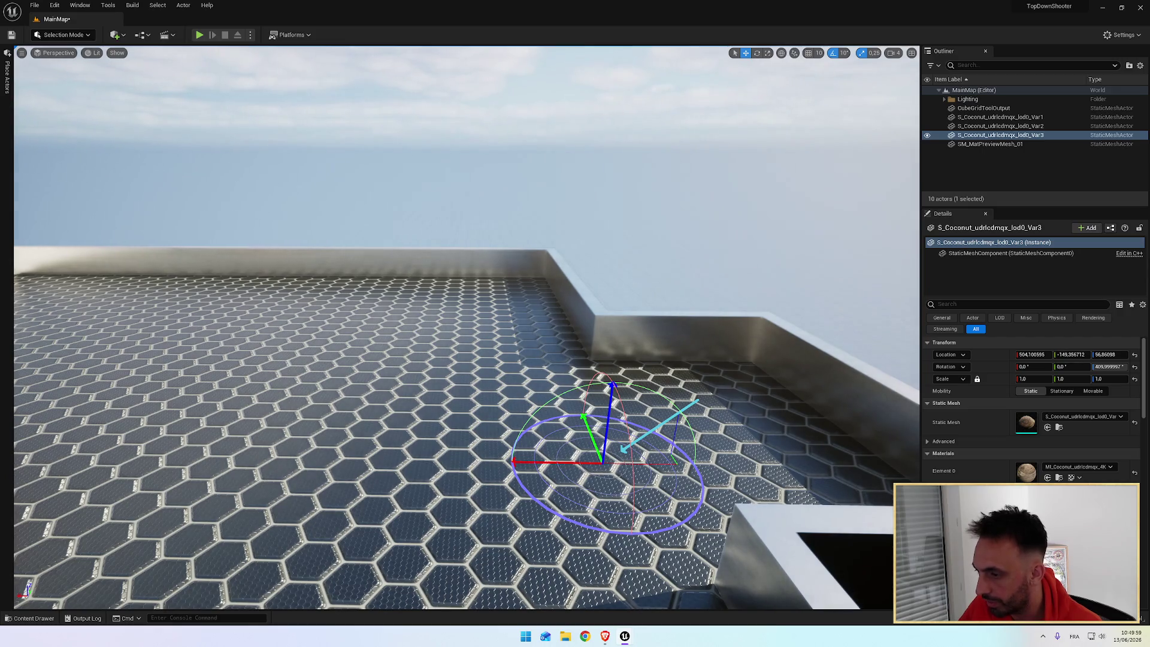
Swing the sun to a low angle for warm light and long pedestal shadows on the hex floor
{"action": "mouse_move", "coordinate": [688, 404]}
{"action": "left_mouse_down"}
{"action": "mouse_move", "coordinate": [634, 359]}
{"action": "mouse_move", "coordinate": [622, 383]}
{"action": "left_mouse_up"}
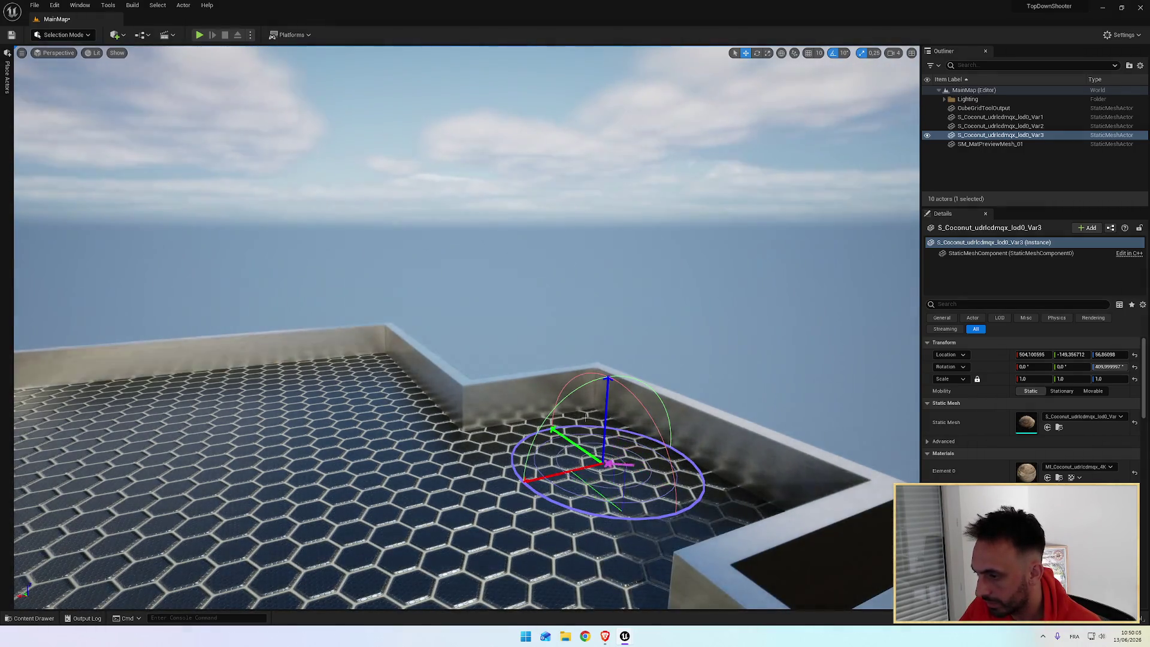
{"action": "key", "text": "g"}
{"action": "key", "text": "f"}
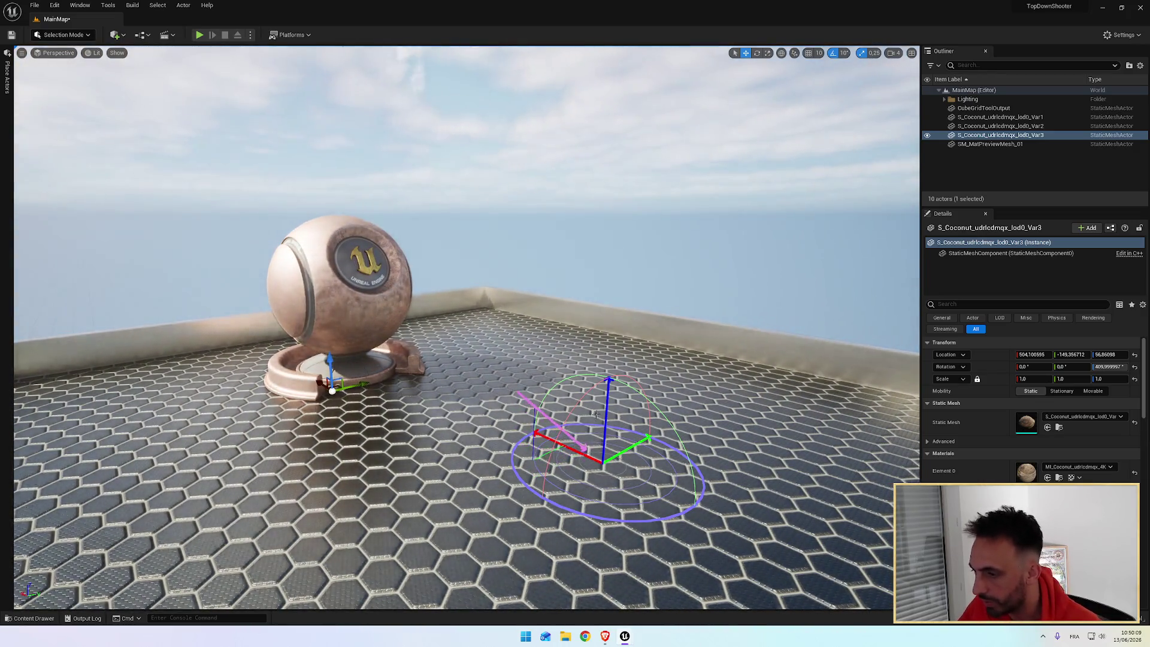
{"action": "key", "text": "ctrl+l"}
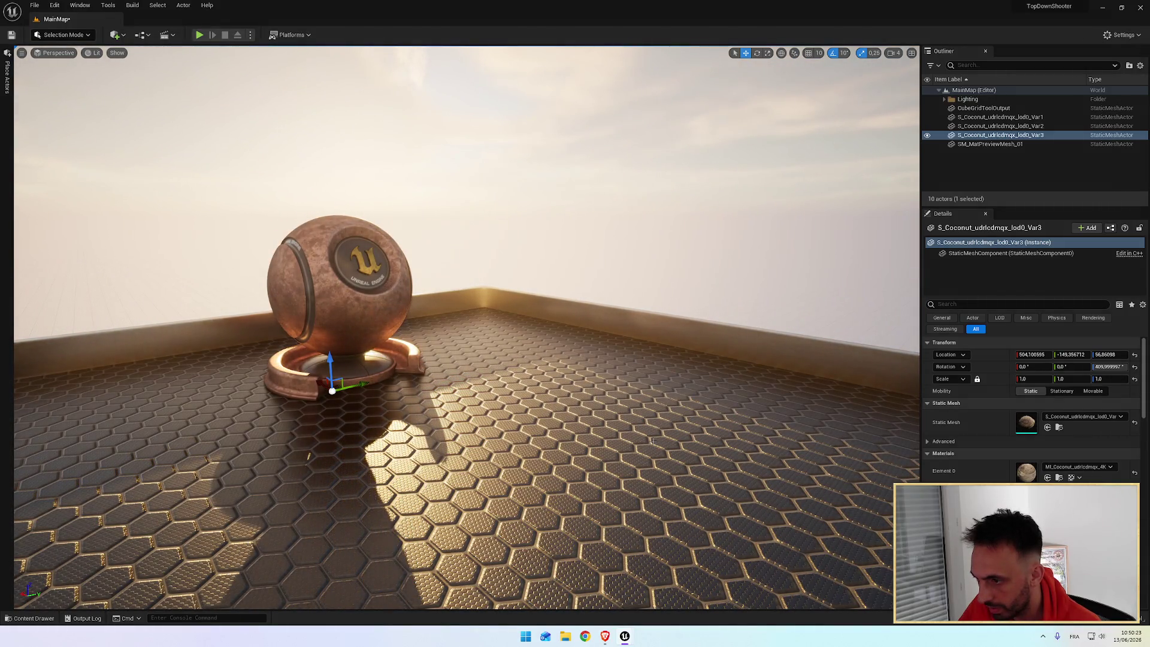
Orbit the view around the pedestal sphere under the sunset light, then pause the tutorial video
{"action": "mouse_move", "coordinate": [653, 442]}
{"action": "left_mouse_down"}
{"action": "mouse_move", "coordinate": [539, 443]}
{"action": "mouse_move", "coordinate": [527, 359]}
{"action": "mouse_move", "coordinate": [575, 407]}
{"action": "mouse_move", "coordinate": [634, 407]}
{"action": "mouse_move", "coordinate": [455, 426]}
{"action": "left_mouse_up"}
{"action": "key", "text": "f"}
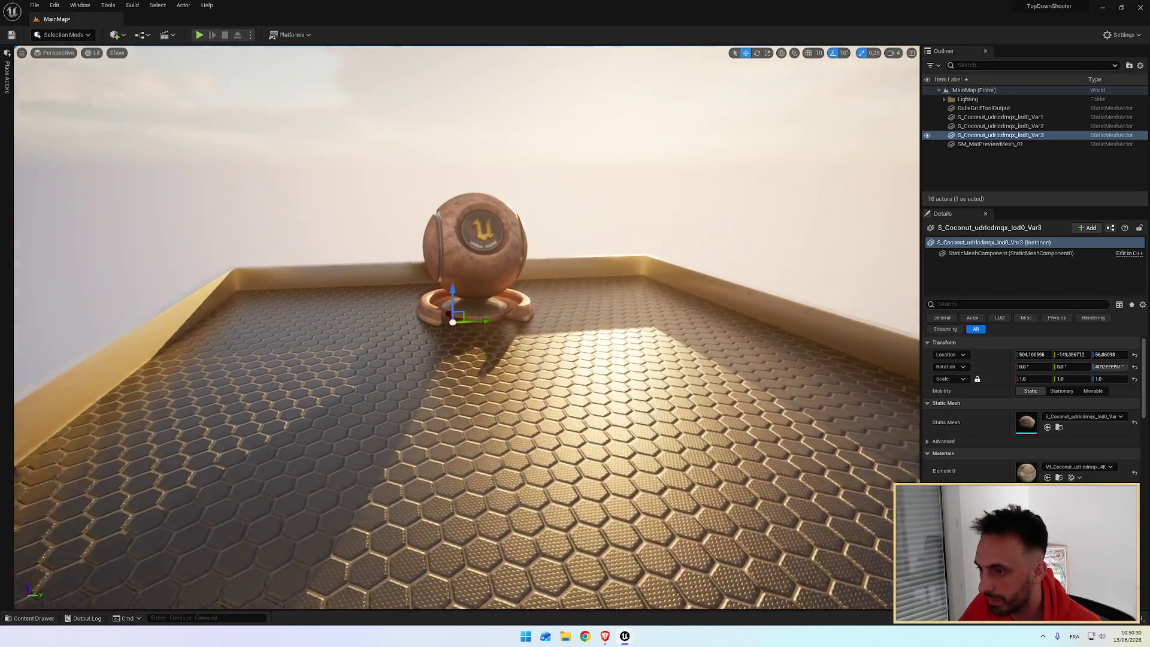
{"action": "mouse_move", "coordinate": [467, 330]}
{"action": "left_mouse_down"}
{"action": "mouse_move", "coordinate": [658, 335]}
{"action": "mouse_move", "coordinate": [509, 335]}
{"action": "left_mouse_up"}
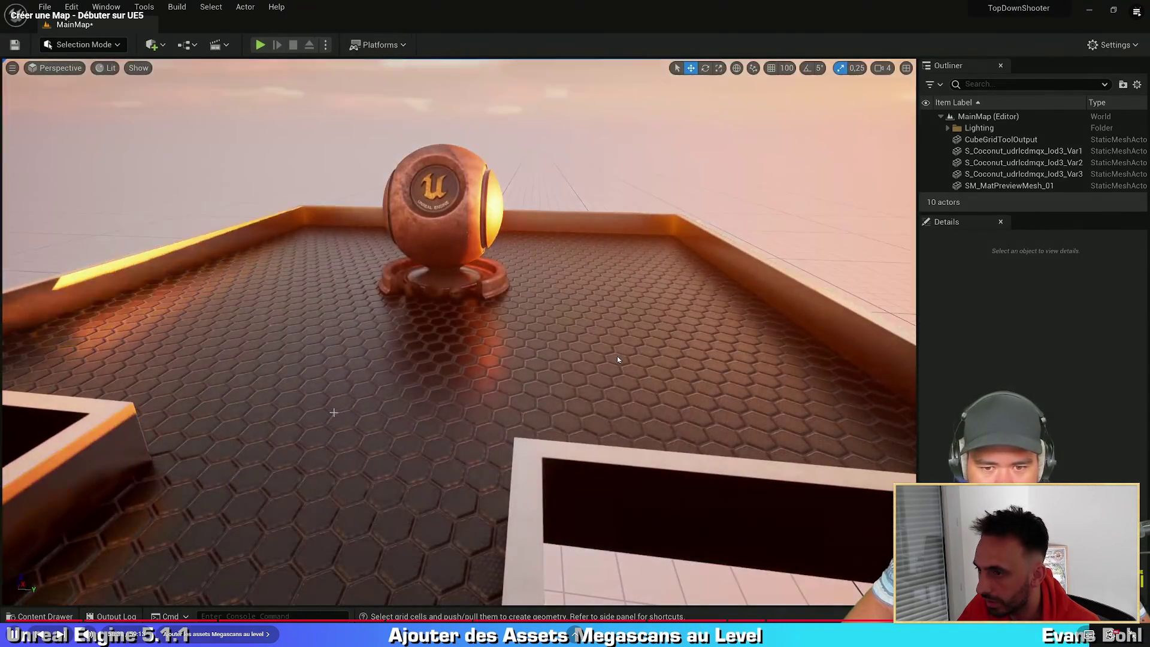
{"action": "left_click", "coordinate": [617, 355]}
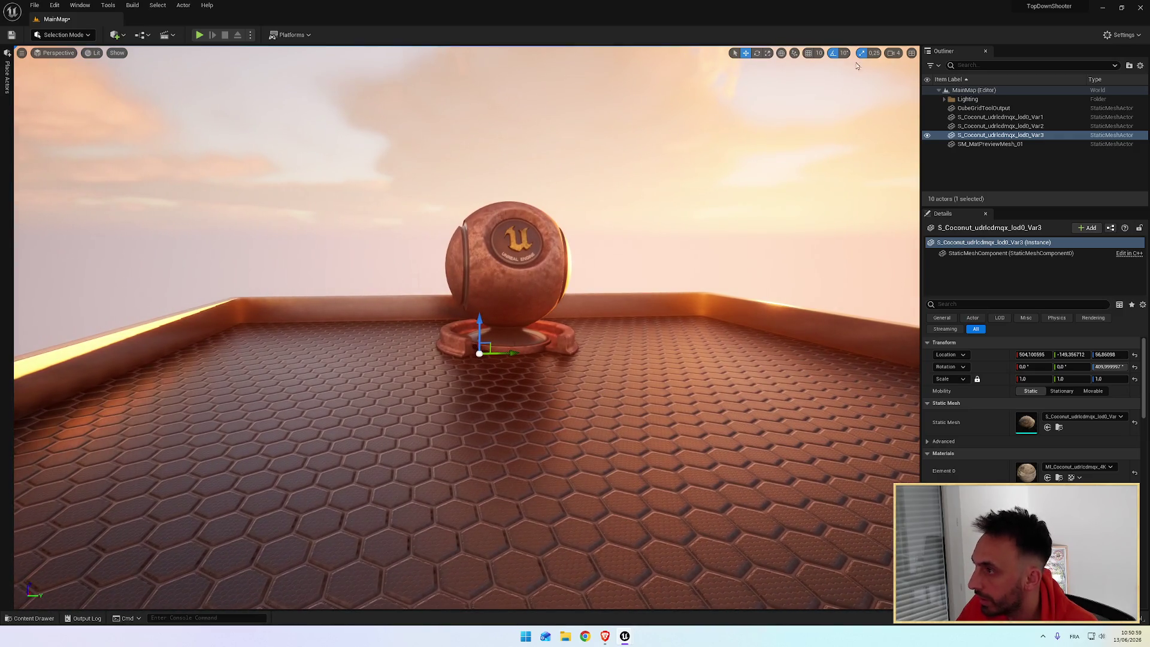
Adjust the camera speed and zoom in on the pedestal base where the coconuts sit
{"action": "left_click", "coordinate": [892, 54]}
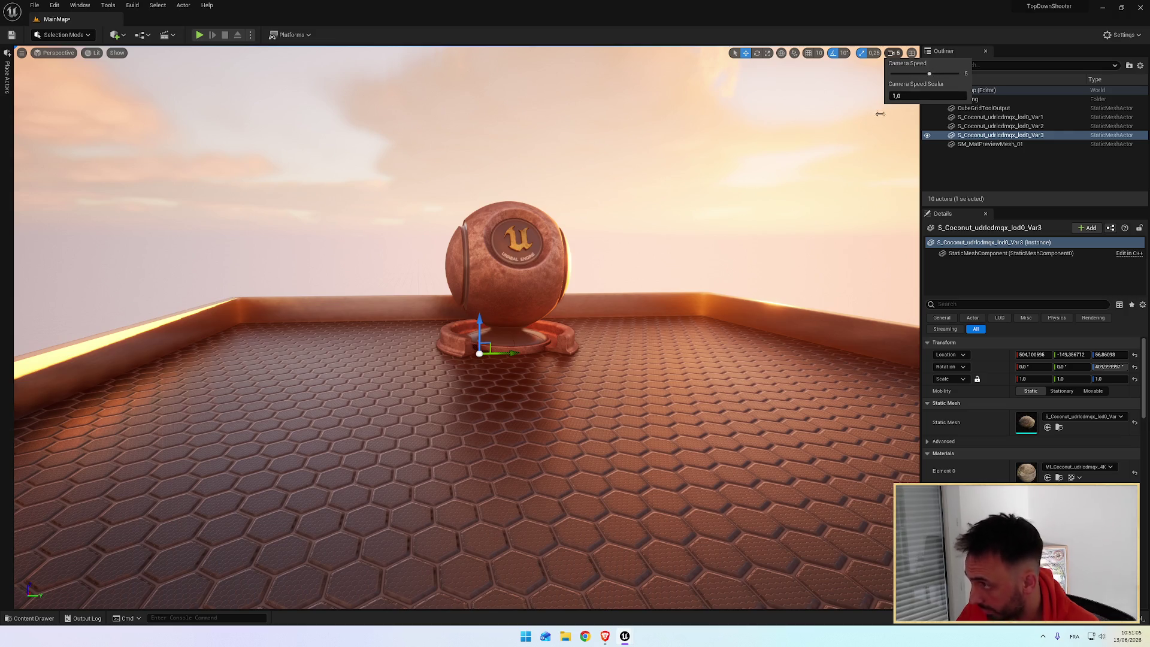
{"action": "left_click_drag", "start_coordinate": [880, 114], "coordinate": [866, 99]}
{"action": "scroll", "coordinate": [486, 372], "scroll_direction": "up", "scroll_amount": 10}
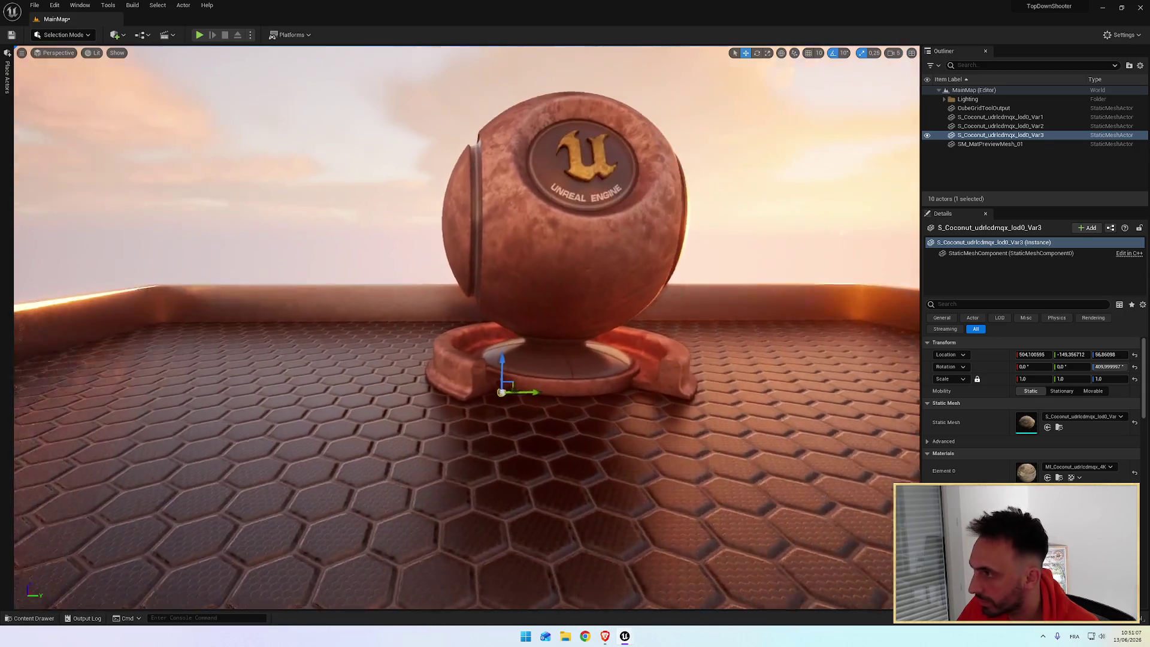
{"action": "scroll", "coordinate": [484, 381], "scroll_direction": "up", "scroll_amount": 10}
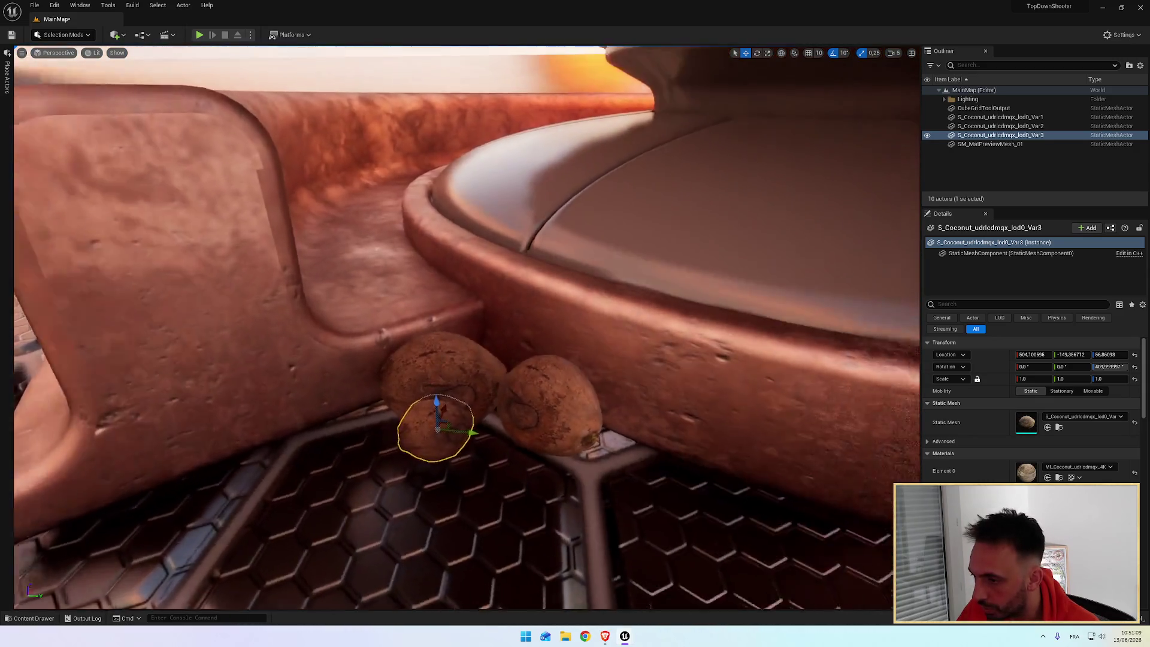
{"action": "scroll", "coordinate": [413, 395], "scroll_direction": "up", "scroll_amount": 3}
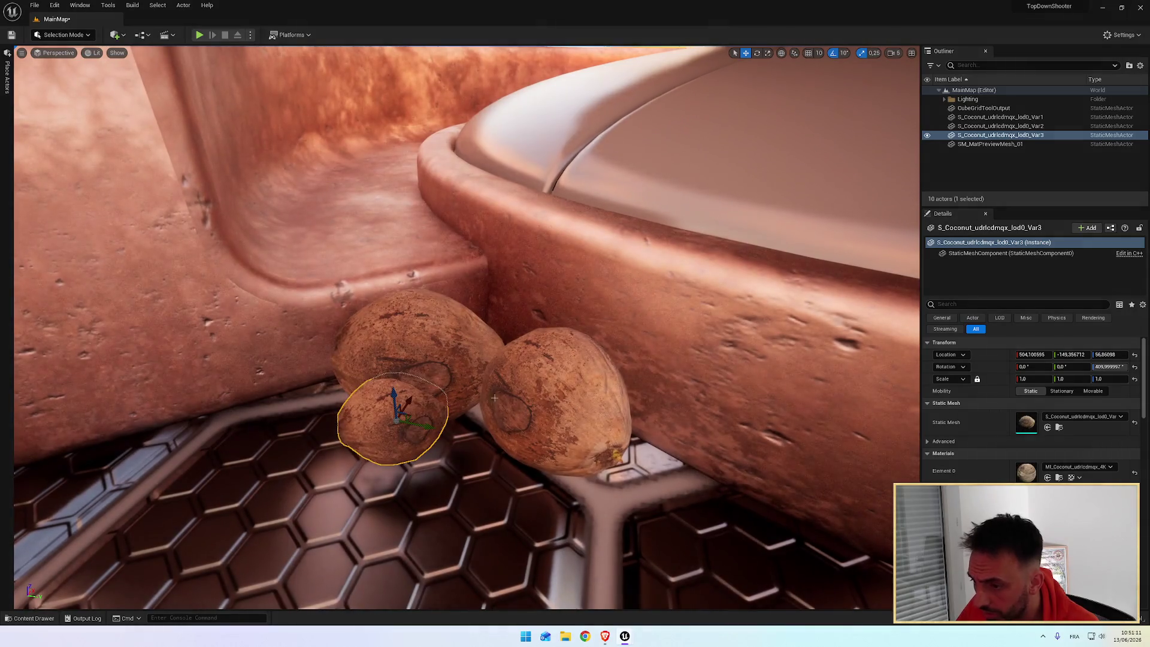
{"action": "scroll", "coordinate": [398, 406], "scroll_direction": "up", "scroll_amount": 4}
Slide coconut Var3 along the Y and X axes until it sits snugly against the other coconut
{"action": "mouse_move", "coordinate": [524, 442]}
{"action": "left_mouse_down"}
{"action": "mouse_move", "coordinate": [382, 439]}
{"action": "mouse_move", "coordinate": [402, 439]}
{"action": "left_mouse_up"}
{"action": "mouse_move", "coordinate": [419, 359]}
{"action": "left_mouse_down"}
{"action": "mouse_move", "coordinate": [336, 365]}
{"action": "mouse_move", "coordinate": [455, 377]}
{"action": "mouse_move", "coordinate": [419, 419]}
{"action": "mouse_move", "coordinate": [418, 454]}
{"action": "mouse_move", "coordinate": [385, 449]}
{"action": "mouse_move", "coordinate": [390, 438]}
{"action": "mouse_move", "coordinate": [431, 449]}
{"action": "mouse_move", "coordinate": [425, 404]}
{"action": "left_mouse_up"}
{"action": "mouse_move", "coordinate": [339, 471]}
{"action": "left_mouse_down"}
{"action": "mouse_move", "coordinate": [371, 467]}
{"action": "mouse_move", "coordinate": [339, 472]}
{"action": "left_mouse_up"}
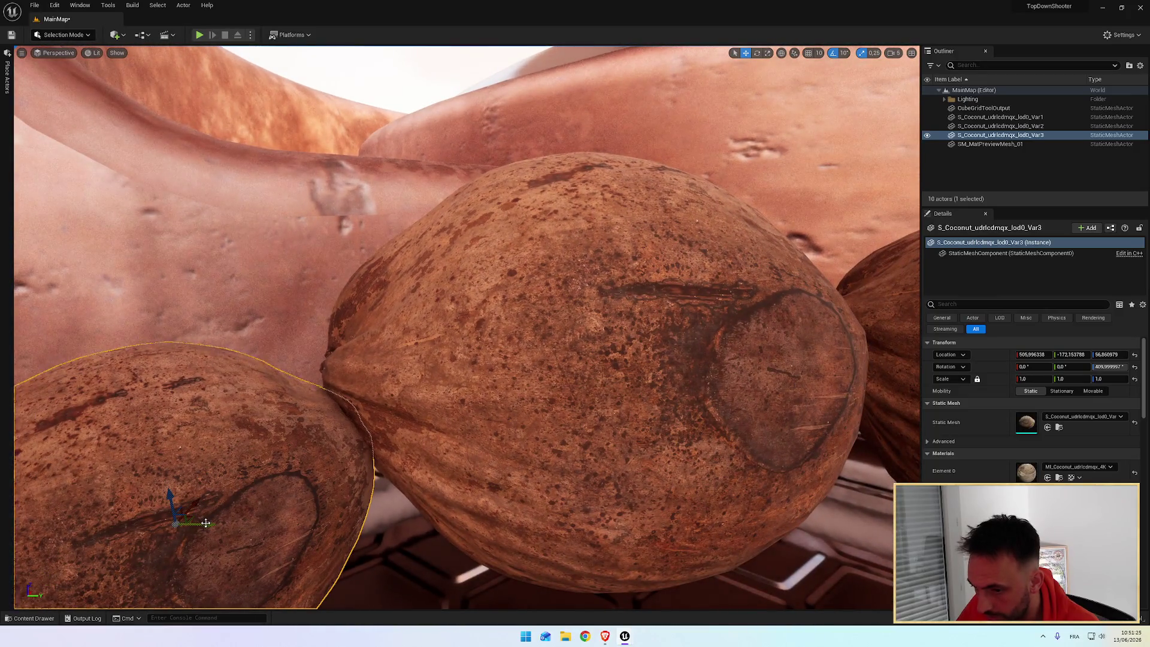
{"action": "mouse_move", "coordinate": [203, 523]}
{"action": "left_mouse_down"}
{"action": "mouse_move", "coordinate": [179, 515]}
{"action": "mouse_move", "coordinate": [221, 506]}
{"action": "mouse_move", "coordinate": [256, 479]}
{"action": "left_mouse_up"}
{"action": "mouse_move", "coordinate": [437, 455]}
{"action": "left_mouse_down"}
{"action": "mouse_move", "coordinate": [413, 461]}
{"action": "mouse_move", "coordinate": [414, 485]}
{"action": "mouse_move", "coordinate": [414, 431]}
{"action": "mouse_move", "coordinate": [414, 467]}
{"action": "left_mouse_up"}
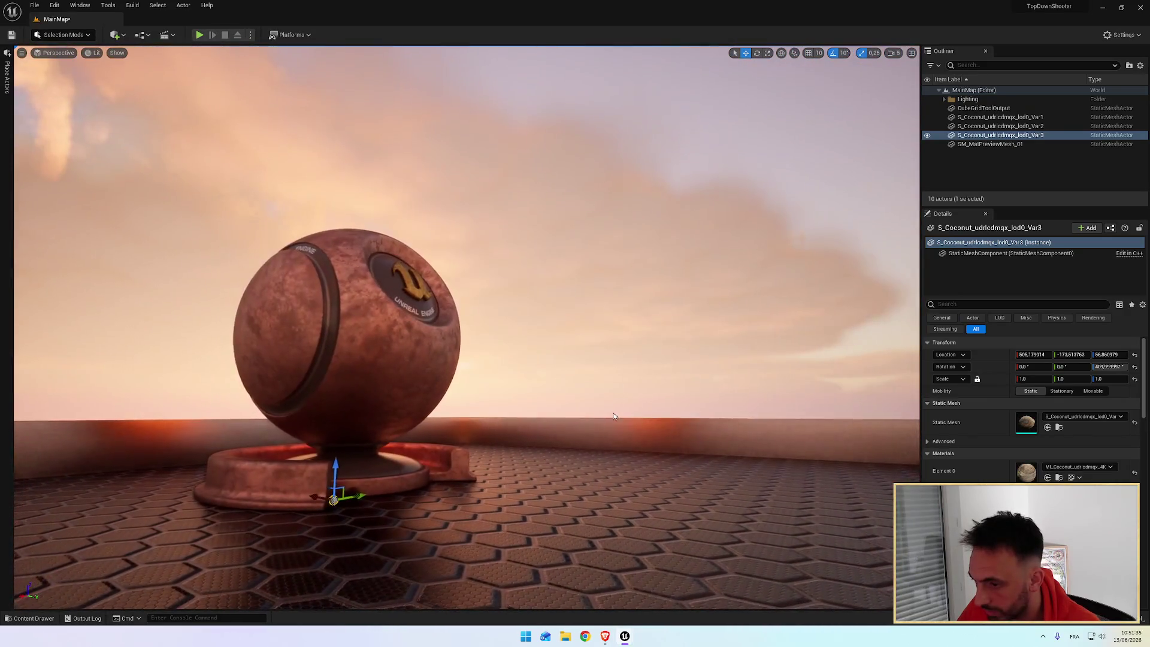
{"action": "left_click", "coordinate": [613, 415]}
{"action": "mouse_move", "coordinate": [613, 415]}
{"action": "left_mouse_down"}
{"action": "mouse_move", "coordinate": [658, 415]}
{"action": "mouse_move", "coordinate": [599, 384]}
{"action": "mouse_move", "coordinate": [605, 365]}
{"action": "mouse_move", "coordinate": [598, 407]}
{"action": "mouse_move", "coordinate": [533, 430]}
{"action": "left_mouse_up"}
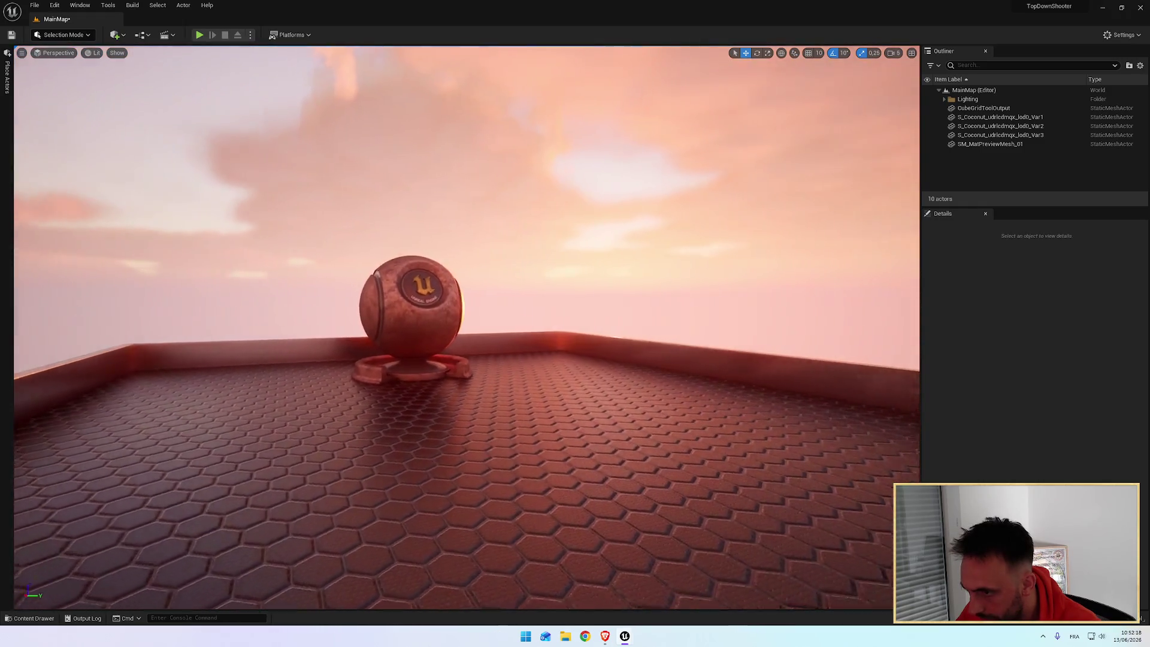
Recentre the view on the sphere and rotate the sun's direction with Ctrl+L
{"action": "left_click_drag", "start_coordinate": [601, 416], "coordinate": [601, 416]}
{"action": "key", "text": "ctrl+l"}
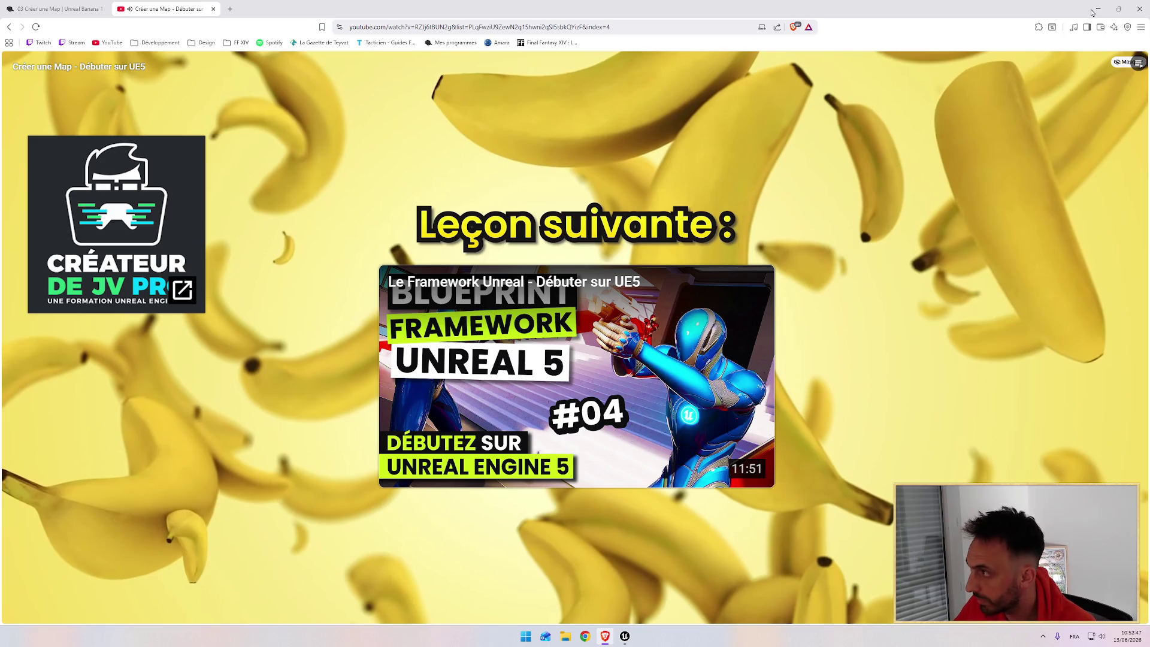
Pause the lesson, close the Quixel login window, and orbit the sunset-lit level in the editor
{"action": "mouse_move", "coordinate": [625, 639]}
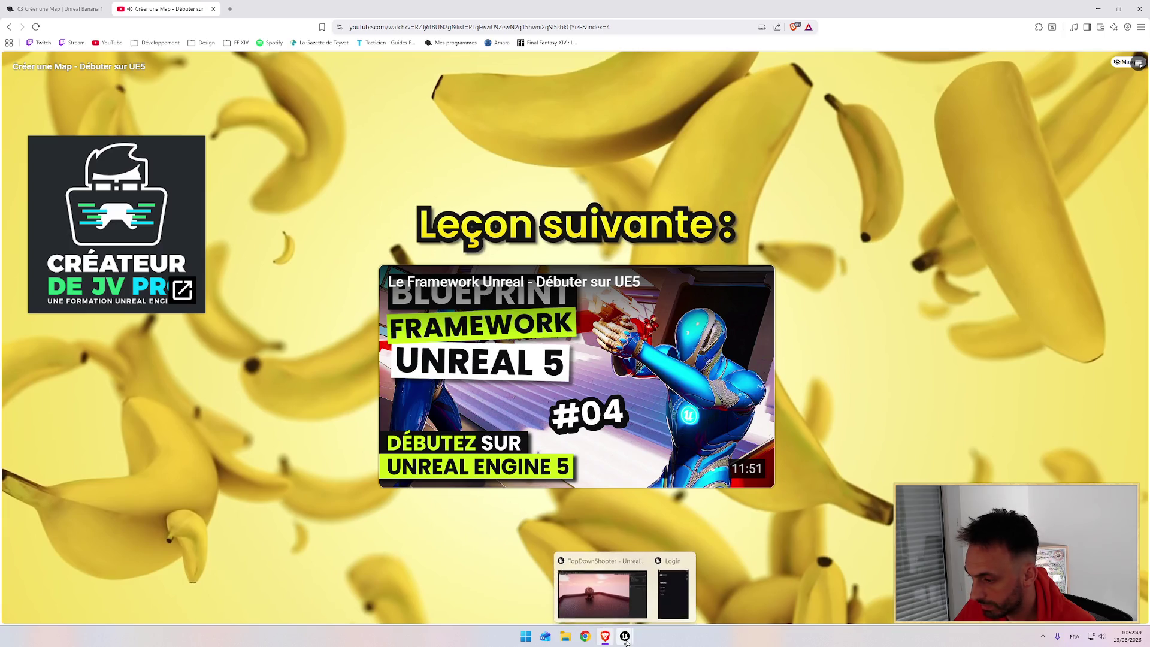
{"action": "key", "text": "space"}
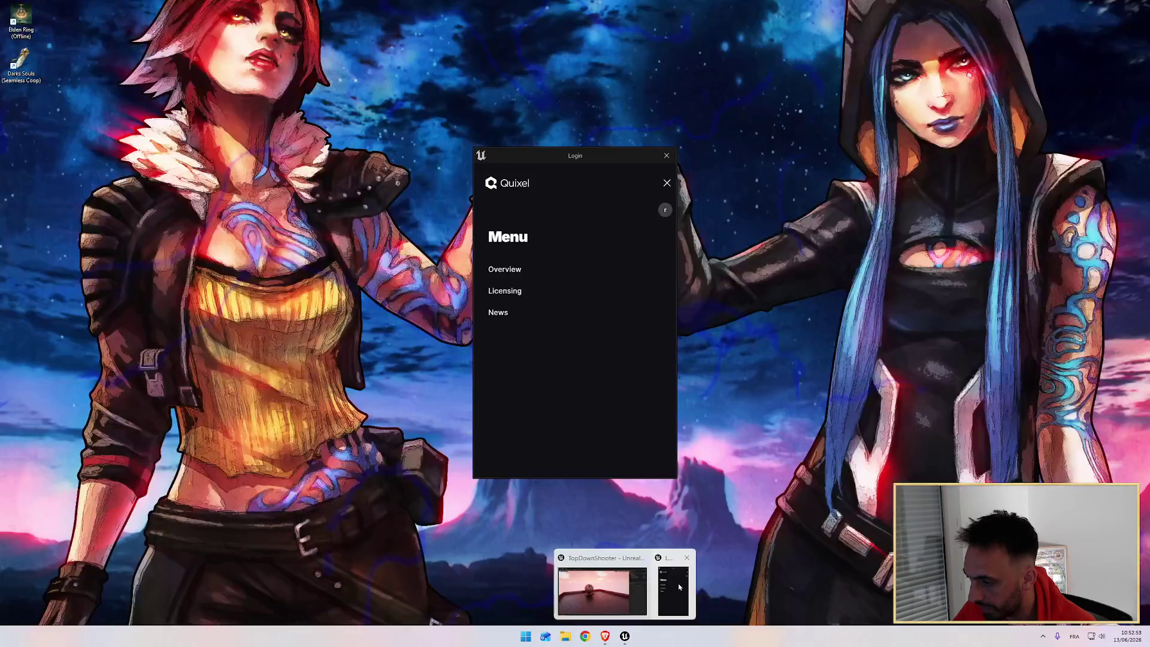
{"action": "left_click", "coordinate": [672, 590]}
{"action": "left_click", "coordinate": [665, 159]}
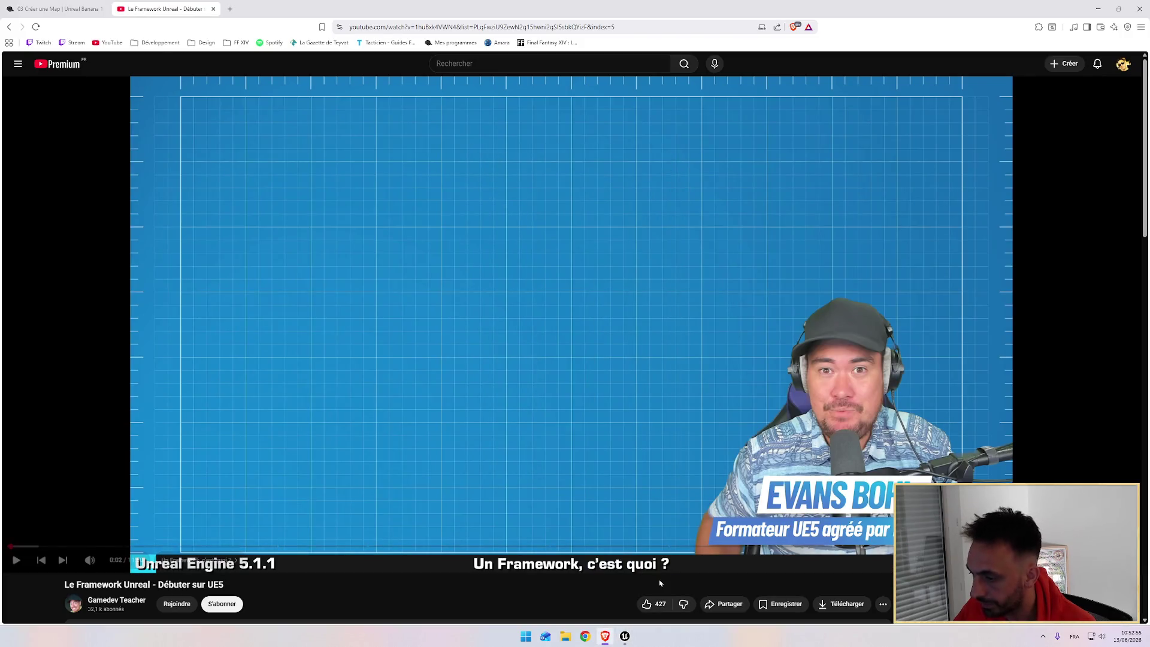
{"action": "left_click_drag", "start_coordinate": [565, 230], "coordinate": [594, 248]}
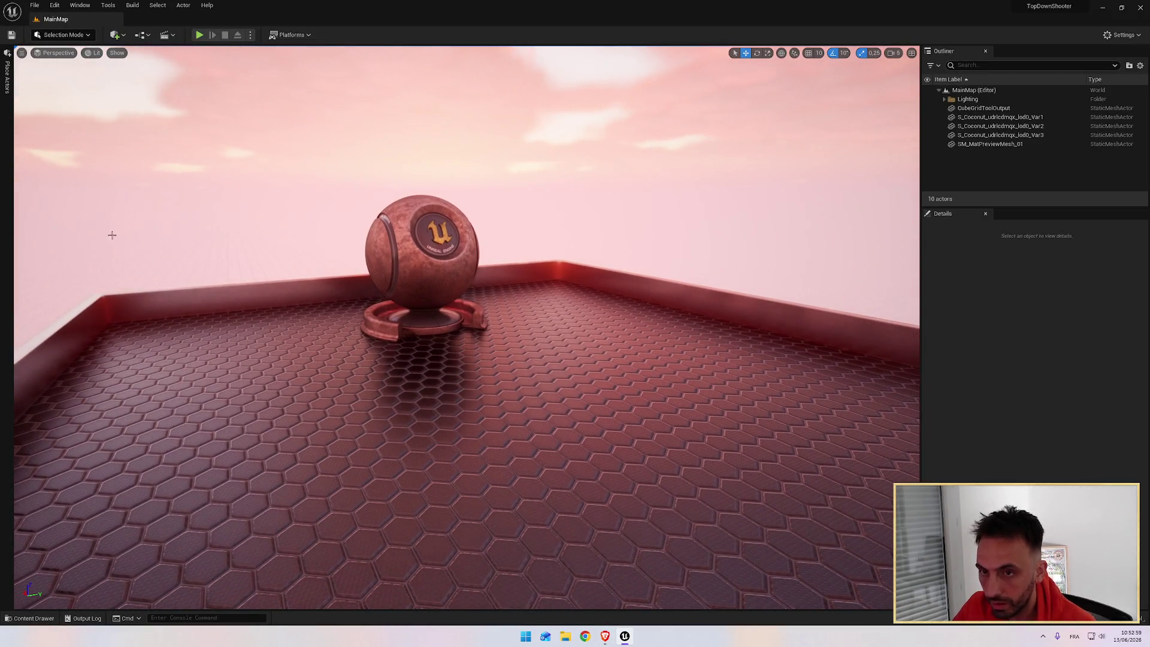
{"action": "mouse_move", "coordinate": [506, 250]}
{"action": "left_mouse_down"}
{"action": "mouse_move", "coordinate": [479, 228]}
{"action": "mouse_move", "coordinate": [454, 237]}
{"action": "mouse_move", "coordinate": [569, 234]}
{"action": "mouse_move", "coordinate": [455, 231]}
{"action": "mouse_move", "coordinate": [565, 243]}
{"action": "left_mouse_up"}
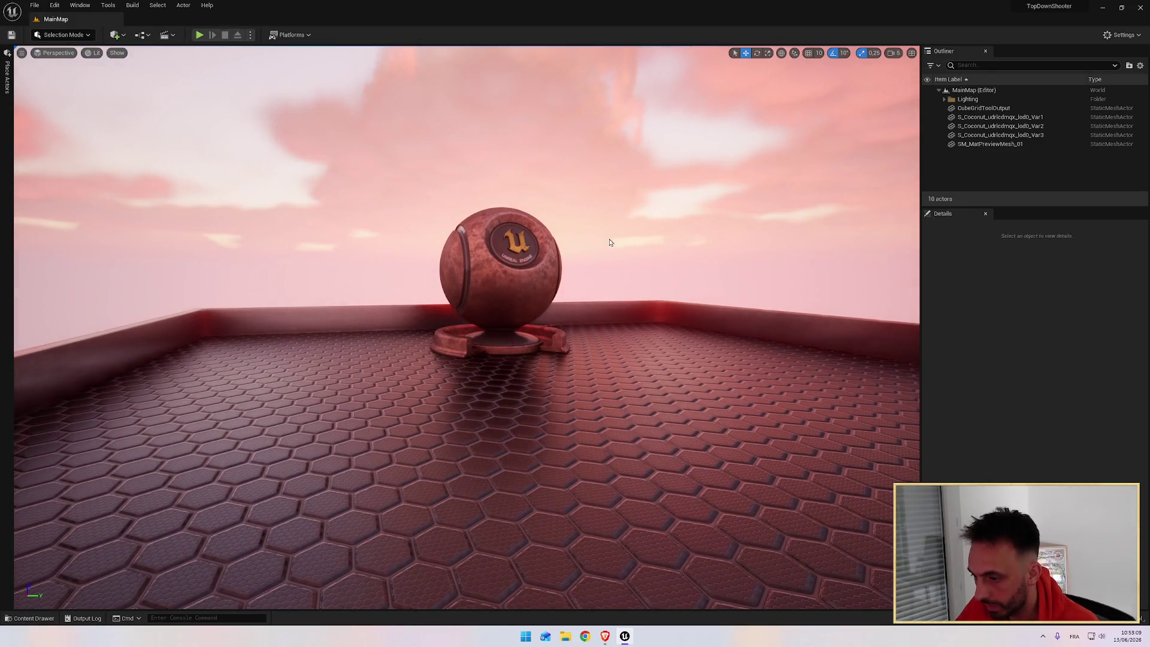
Return to the browser and bring up the '03 Créer une Map' course lesson tab
{"action": "key", "text": "alt+Tab"}
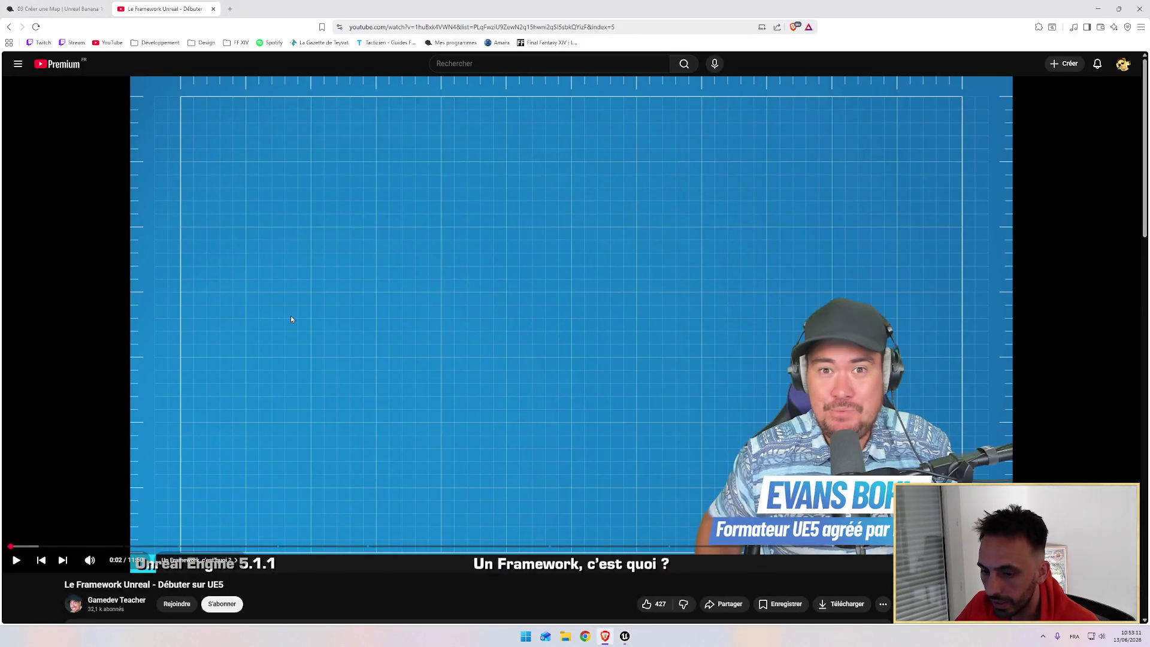
{"action": "left_click", "coordinate": [64, 11]}
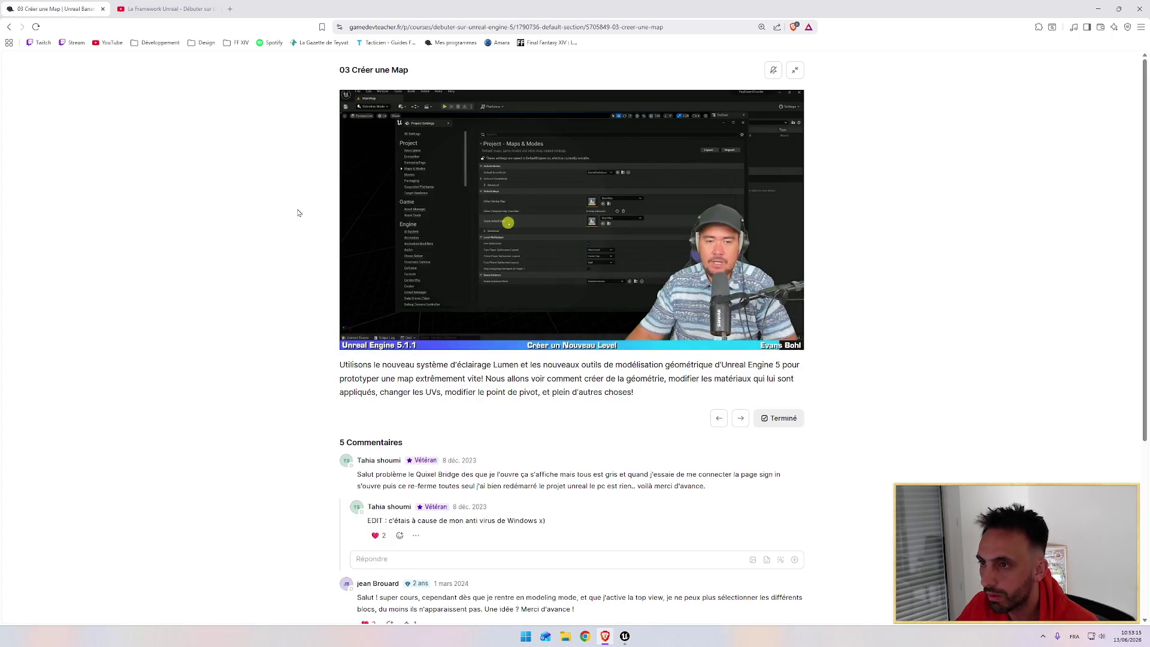
Open lesson 04 'Le framework Unreal Engine, c'est quoi ?' from the lesson list, then return to YouTube
{"action": "left_click", "coordinate": [795, 70]}
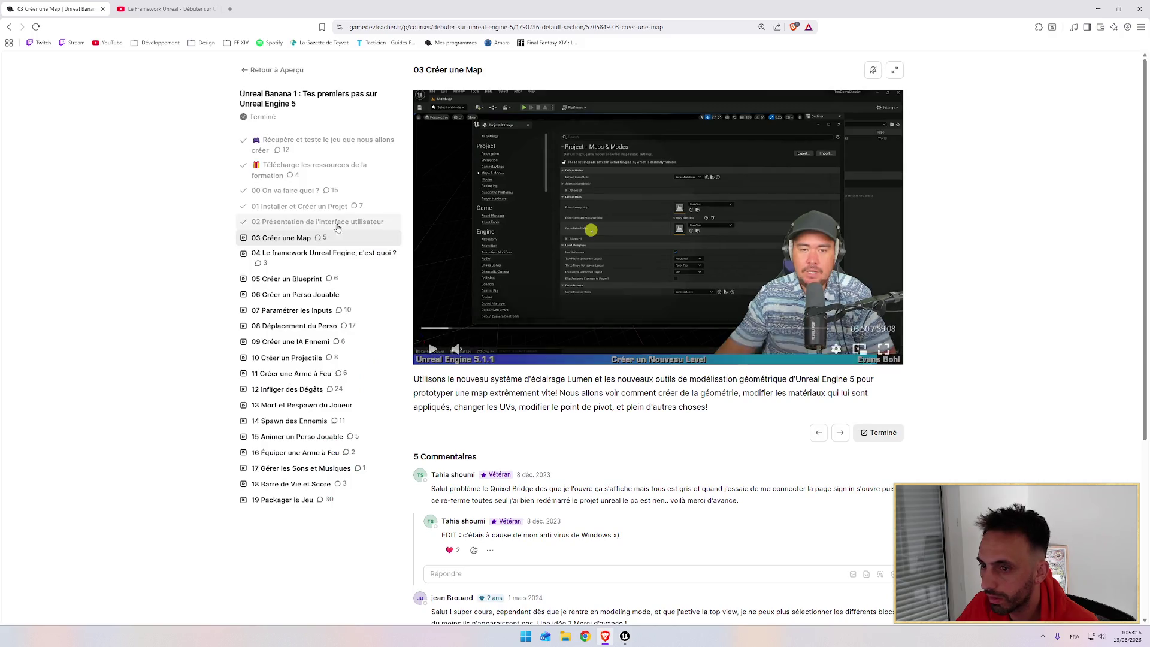
{"action": "left_click", "coordinate": [280, 256]}
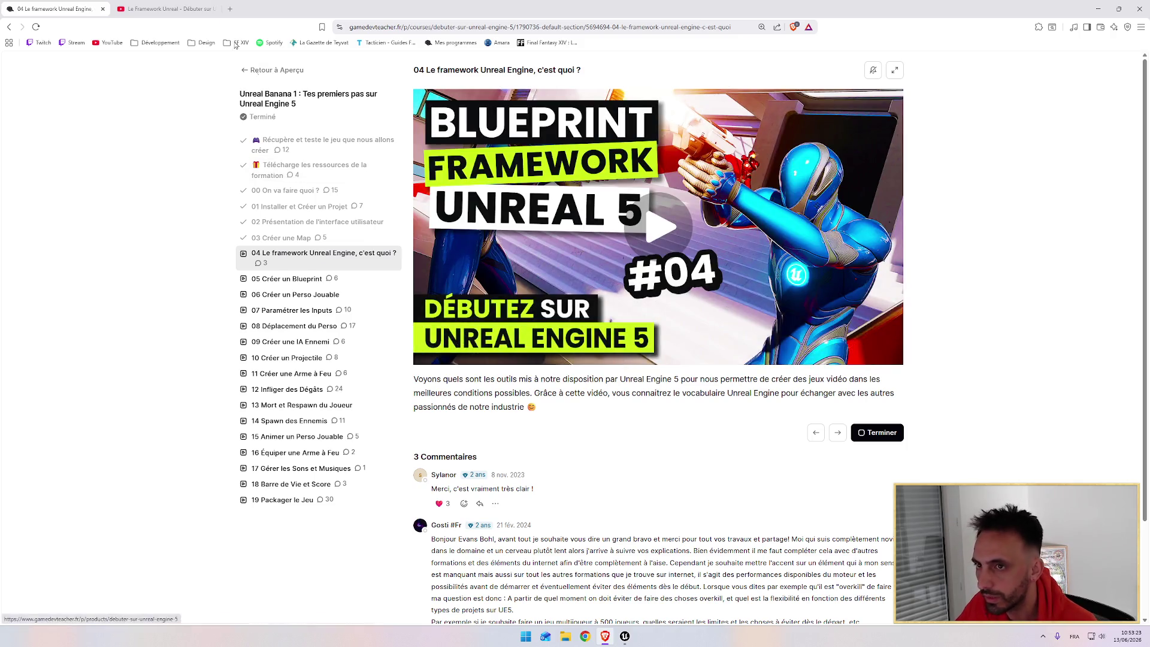
{"action": "key", "text": "ctrl+Tab"}
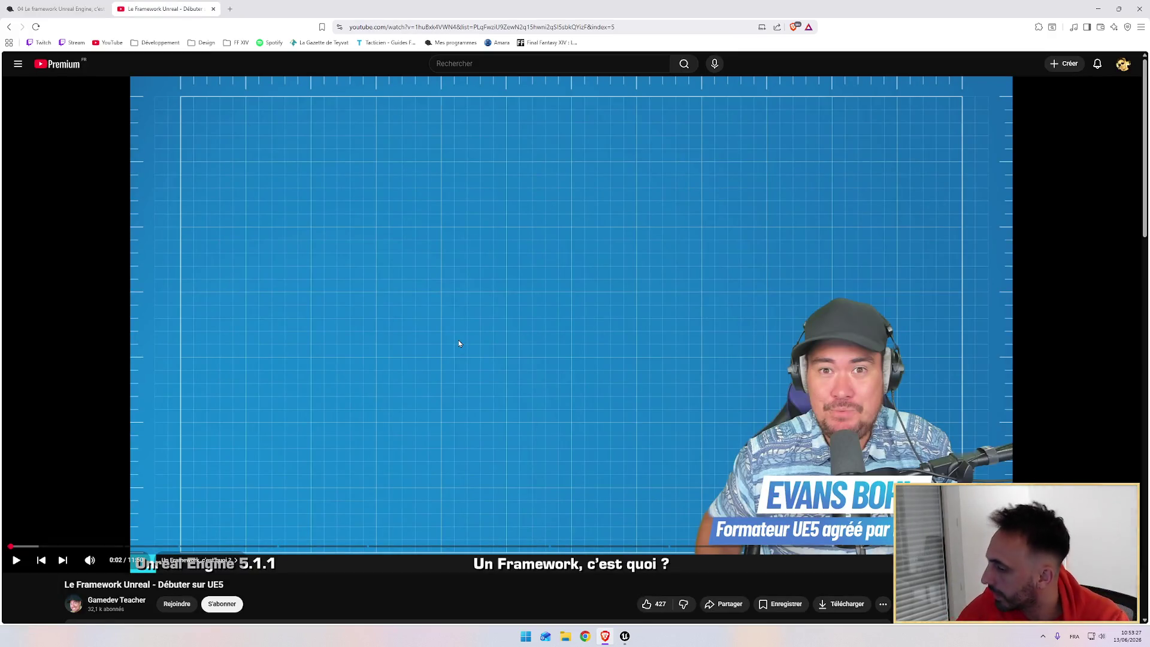
{"action": "mouse_move", "coordinate": [625, 636]}
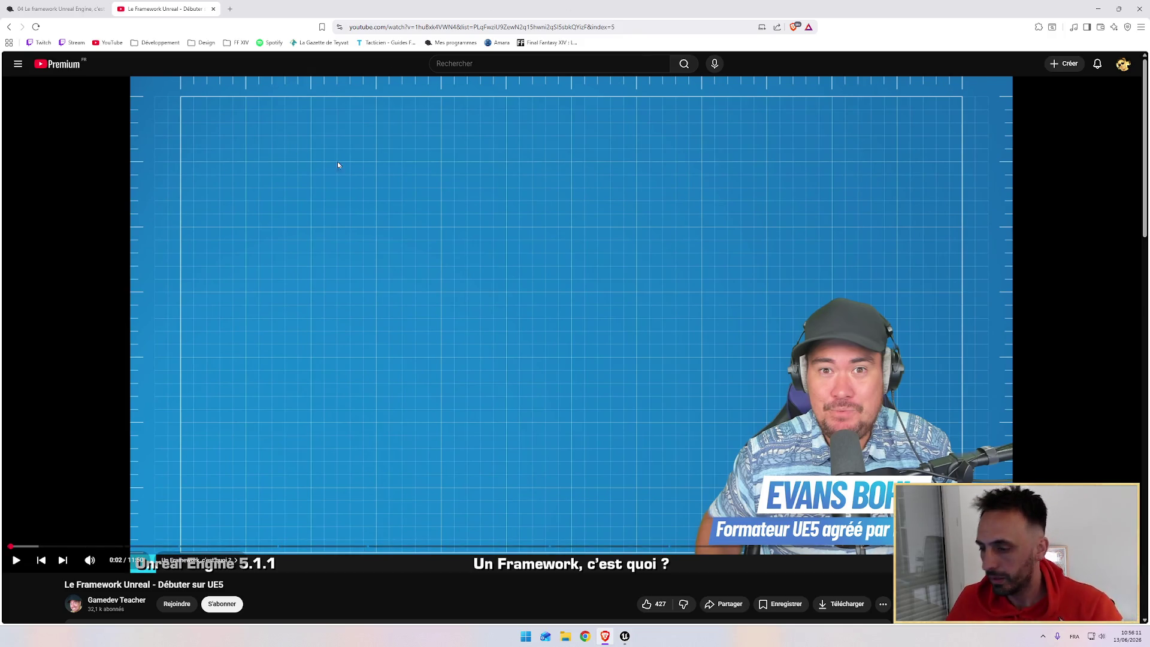
Play 'Le Framework Unreal - Débuter sur UE5' through to the Pawn class chapter, then switch to Unreal
{"action": "left_click", "coordinate": [547, 209]}
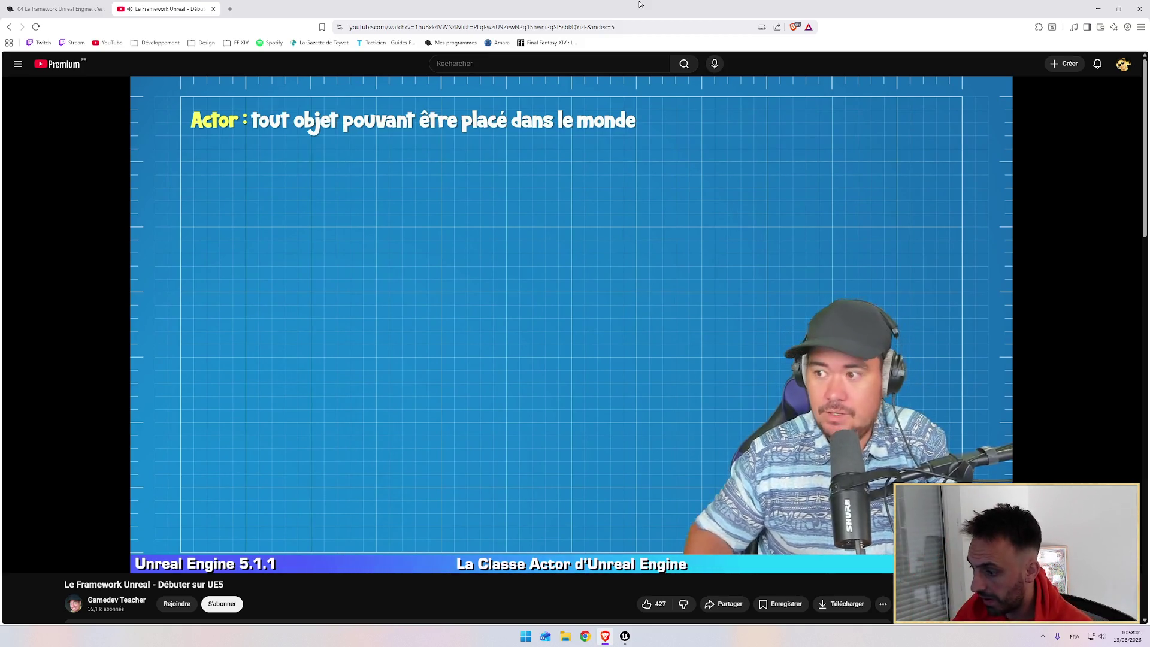
{"action": "left_click", "coordinate": [625, 636]}
Fly the viewport toward the preview sphere, then go back to the lesson video in Brave
{"action": "left_click_drag", "start_coordinate": [460, 323], "coordinate": [460, 323]}
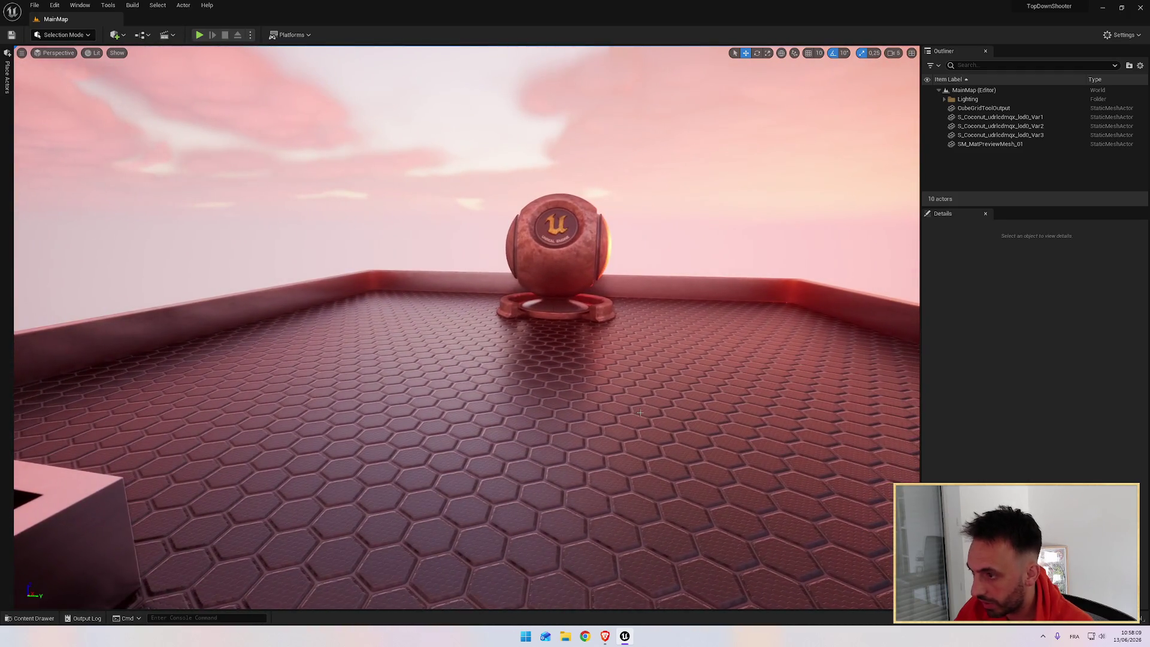
{"action": "key", "text": "alt+Tab"}
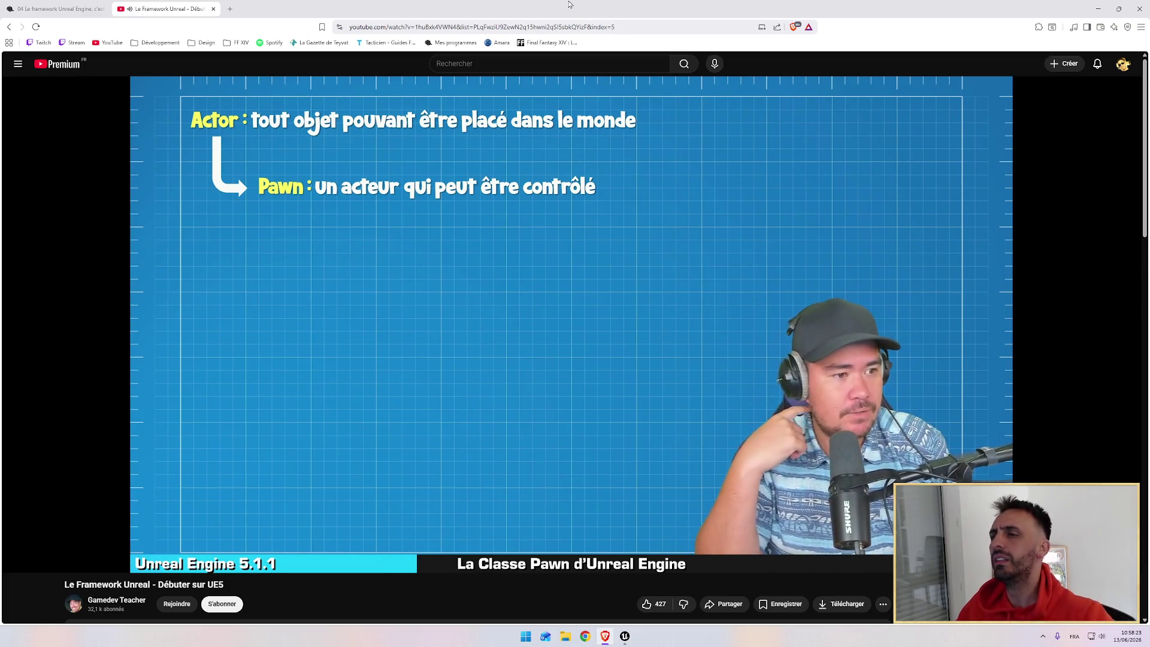
Pause and resume the lesson across the Pawn slides until it reaches the Character class slide
{"action": "left_click", "coordinate": [522, 193]}
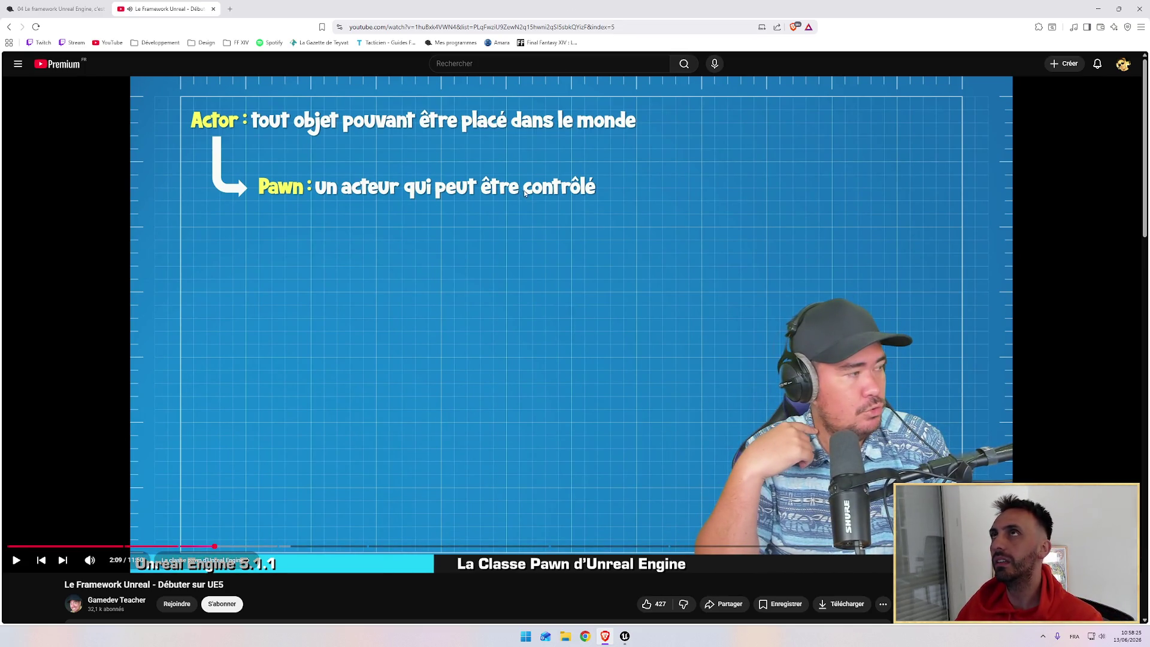
{"action": "left_click", "coordinate": [512, 219]}
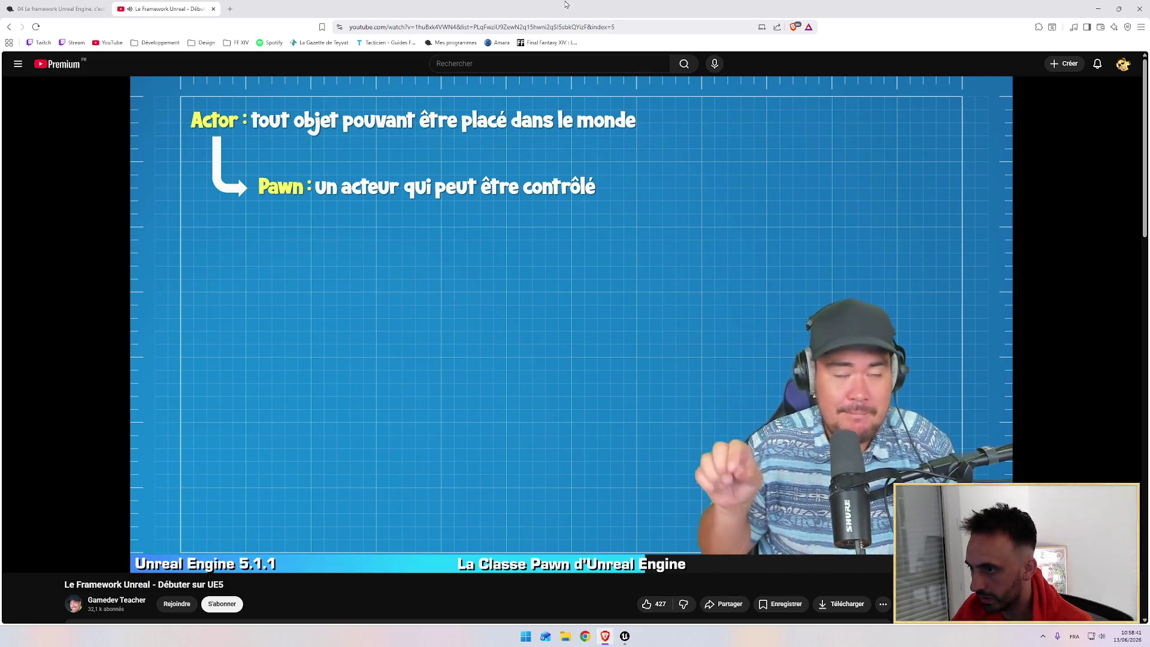
{"action": "left_click", "coordinate": [489, 194]}
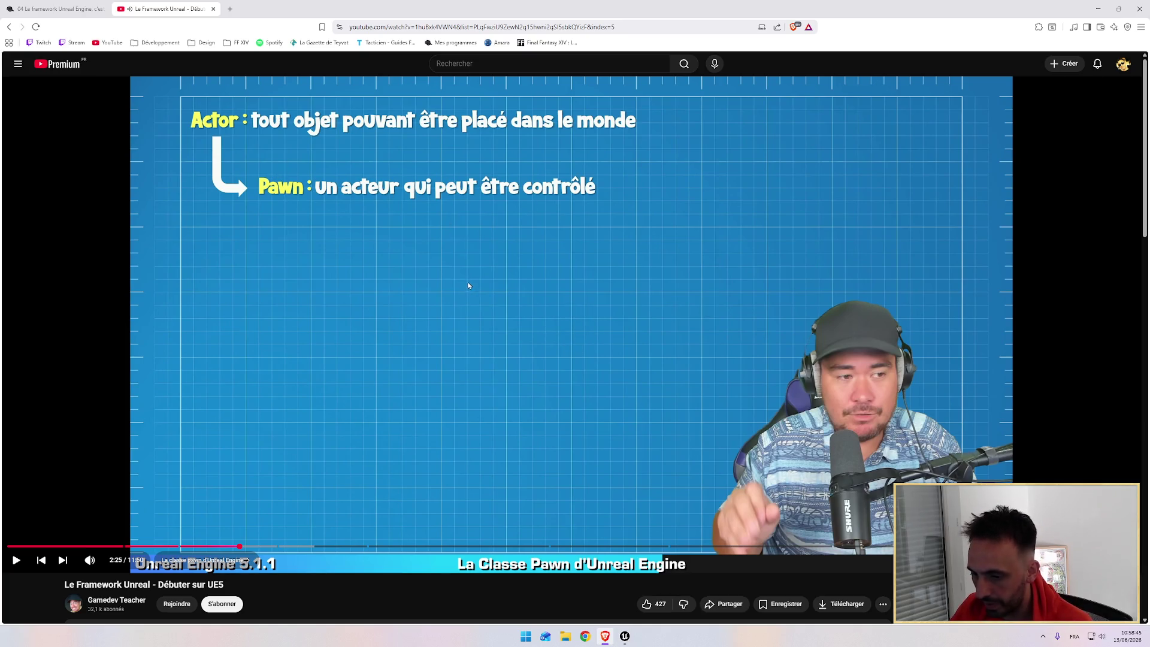
{"action": "left_click", "coordinate": [522, 245]}
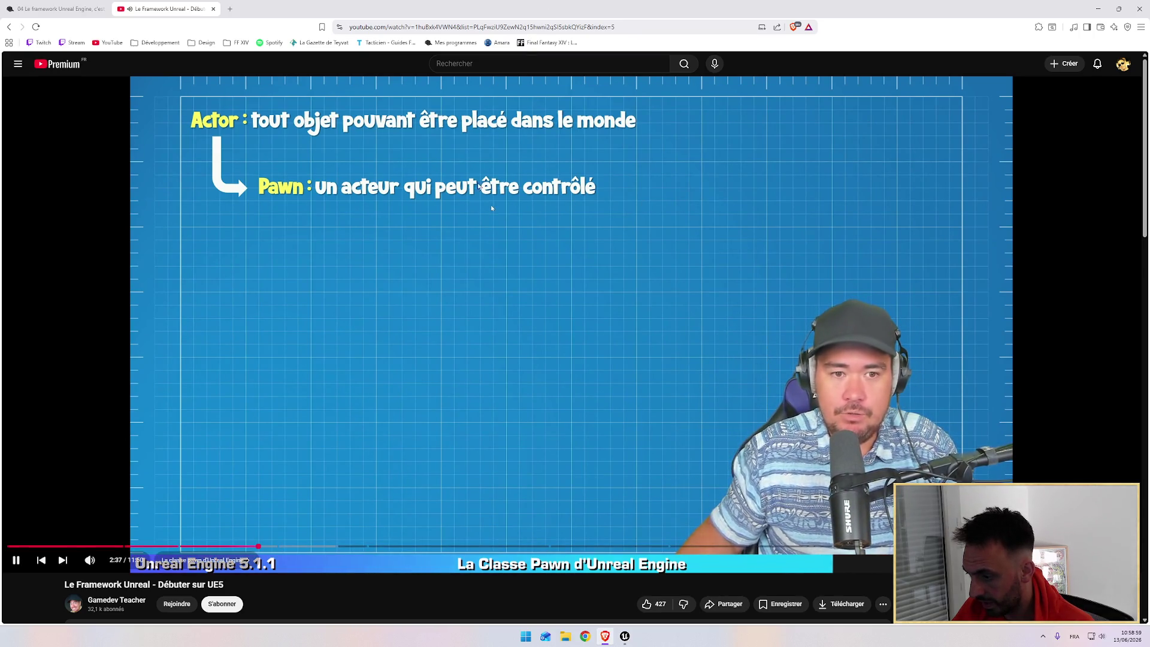
{"action": "left_click", "coordinate": [490, 239]}
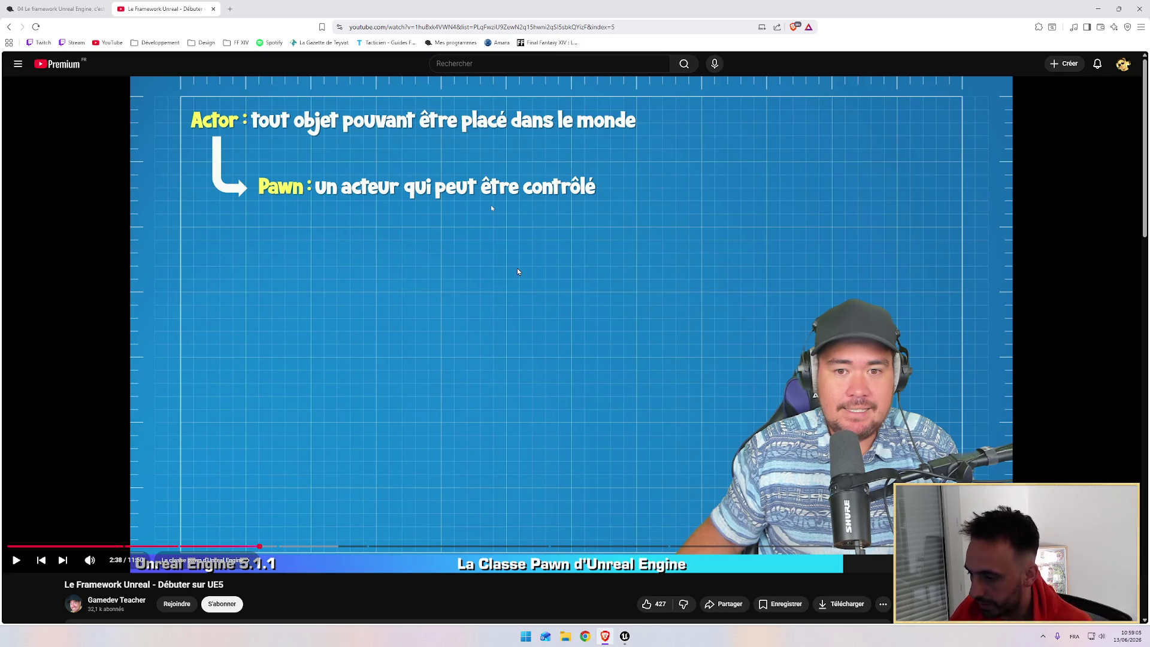
{"action": "left_click", "coordinate": [544, 296]}
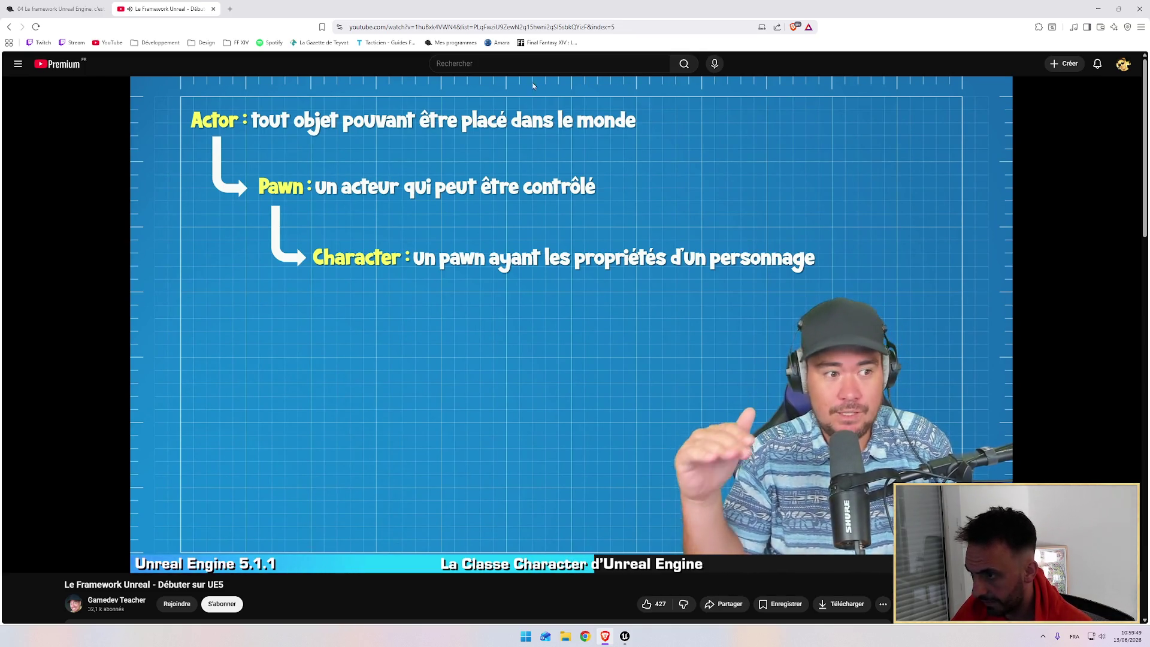
{"action": "left_click", "coordinate": [311, 265]}
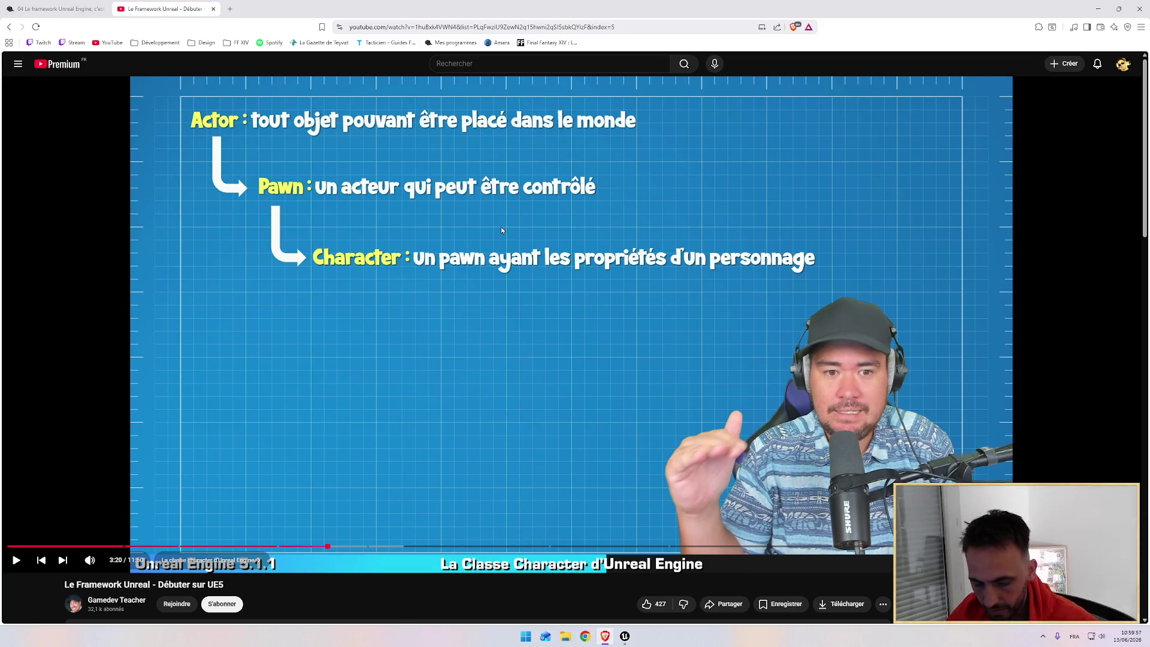
Resume, pause and resume the lesson until it reaches 'Comment Choisir la Bonne Classe ?'
{"action": "left_click", "coordinate": [555, 222]}
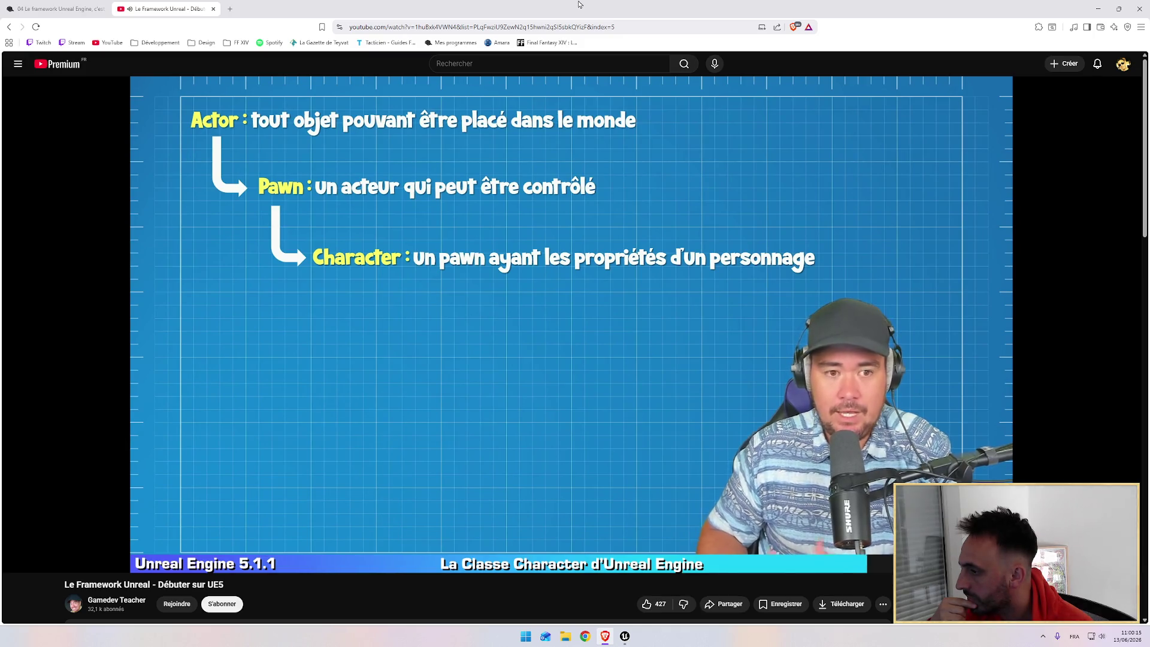
{"action": "mouse_move", "coordinate": [584, 230]}
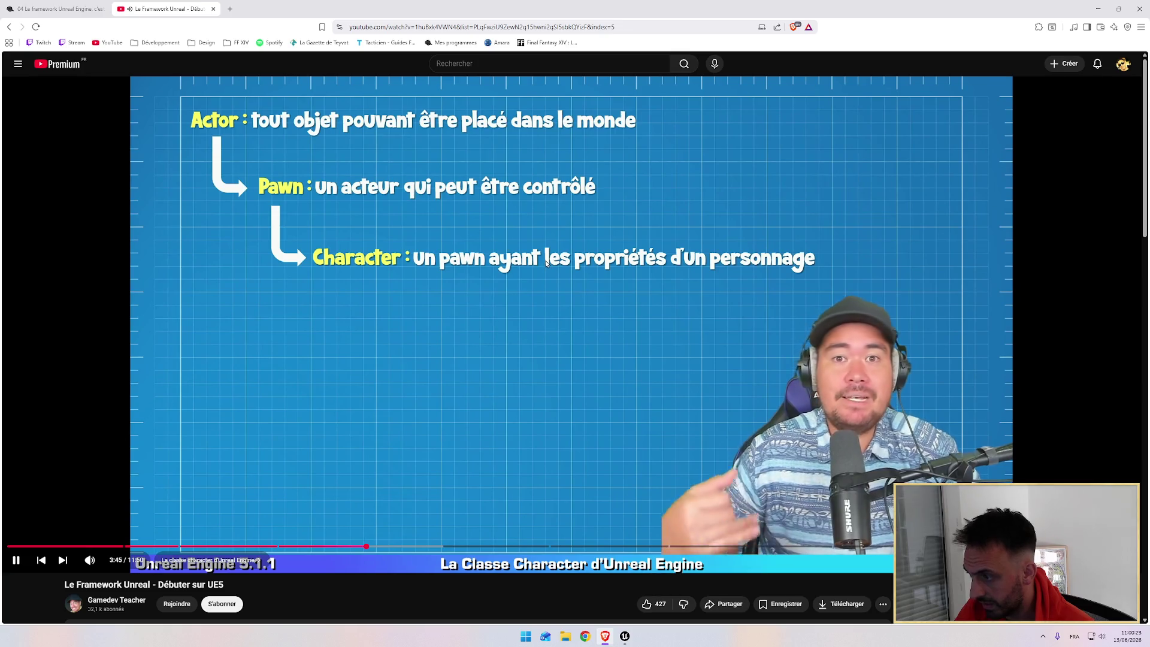
{"action": "key", "text": "space"}
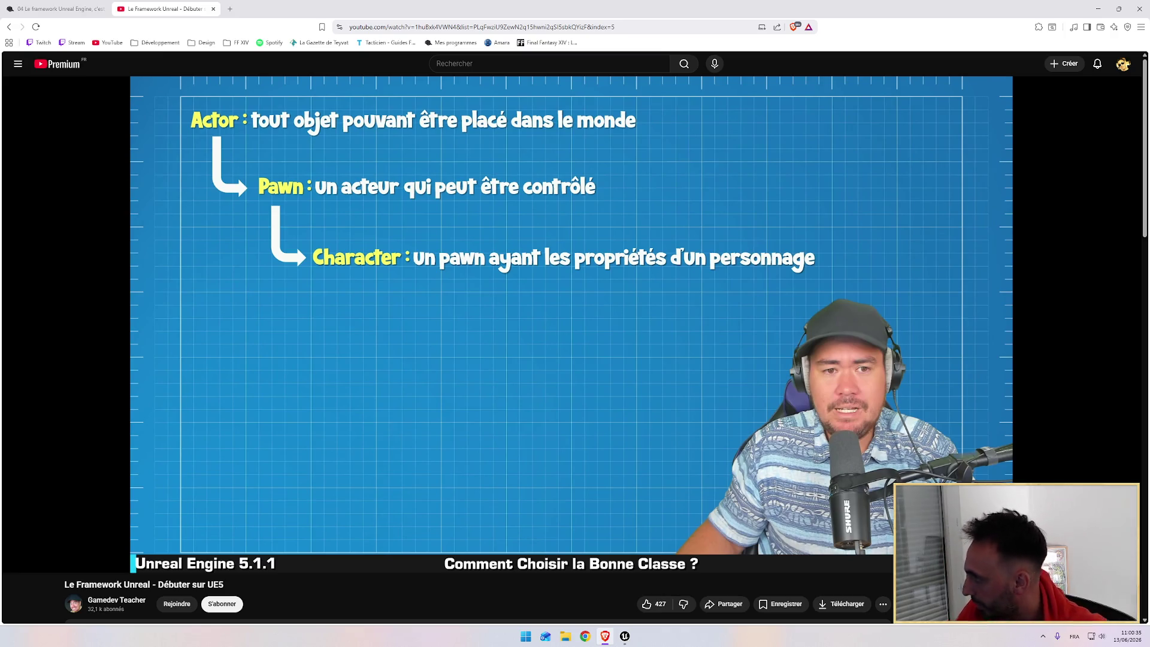
{"action": "left_click", "coordinate": [594, 253]}
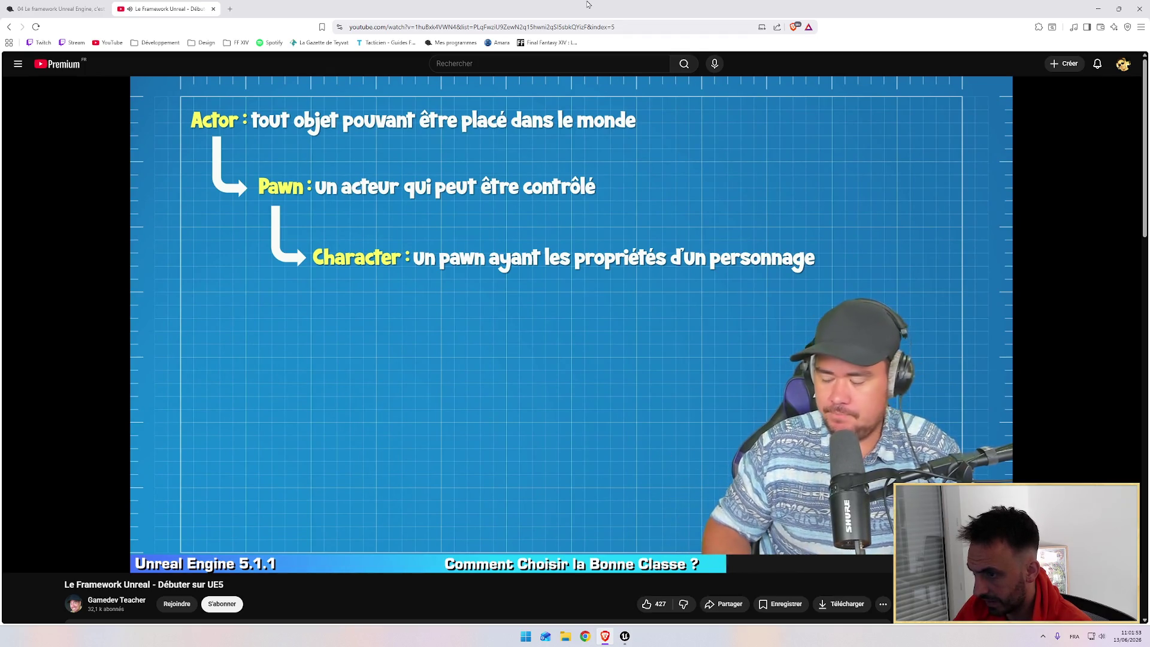
Let the lesson play through the choosing-the-class section up to 5:10
{"action": "mouse_move", "coordinate": [487, 194]}
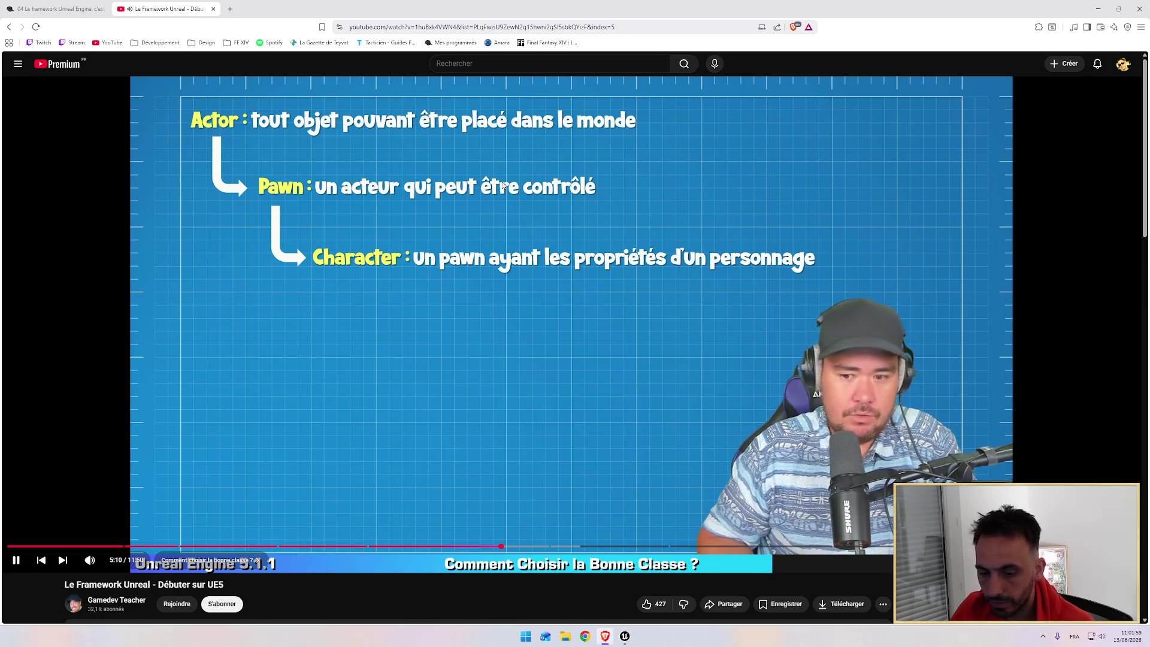
Pause the lesson at 5:12 and on the class hierarchy slide, then stop on the Component slide at 6:47
{"action": "left_click", "coordinate": [419, 204]}
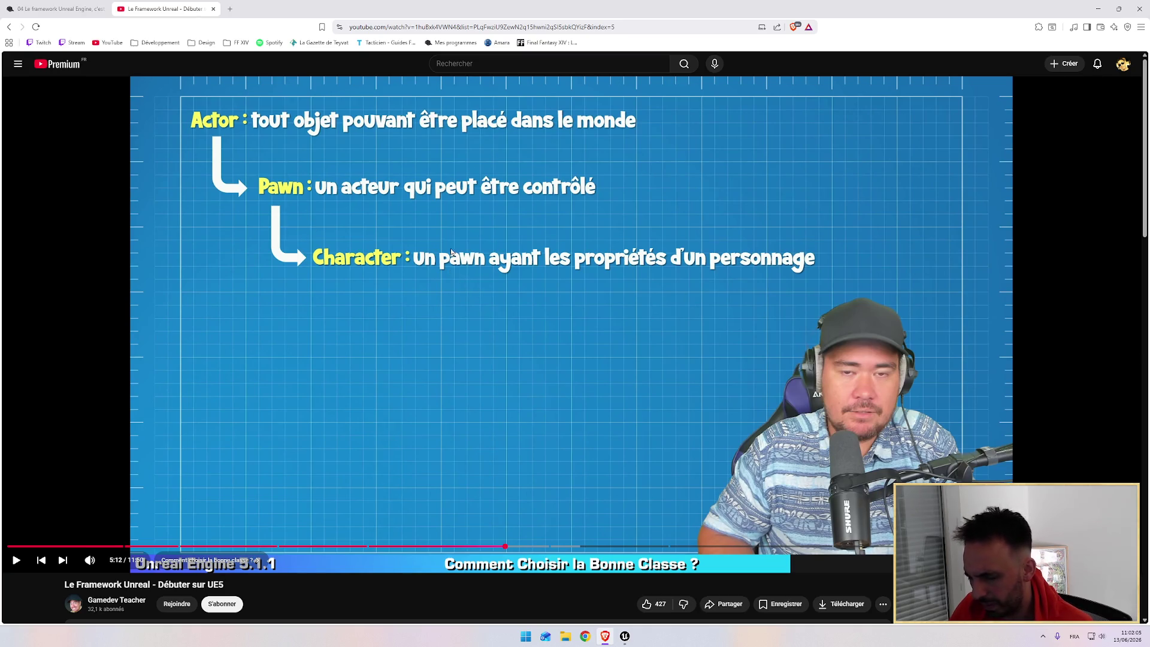
{"action": "left_click", "coordinate": [424, 244]}
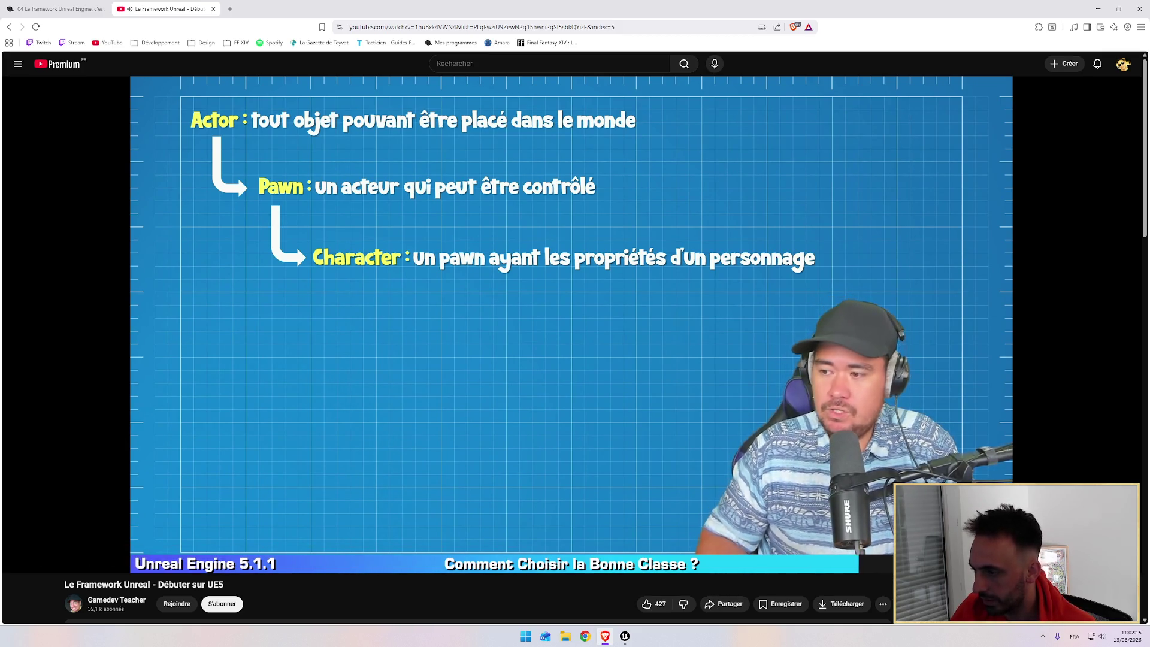
{"action": "mouse_move", "coordinate": [516, 218]}
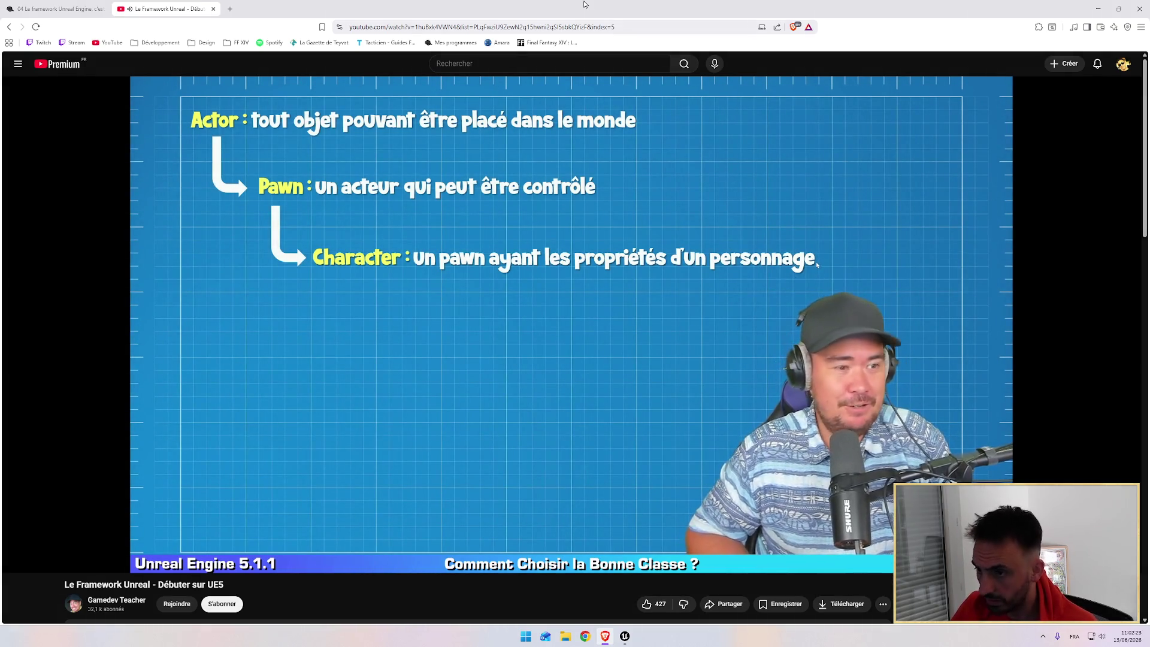
{"action": "left_click", "coordinate": [478, 214]}
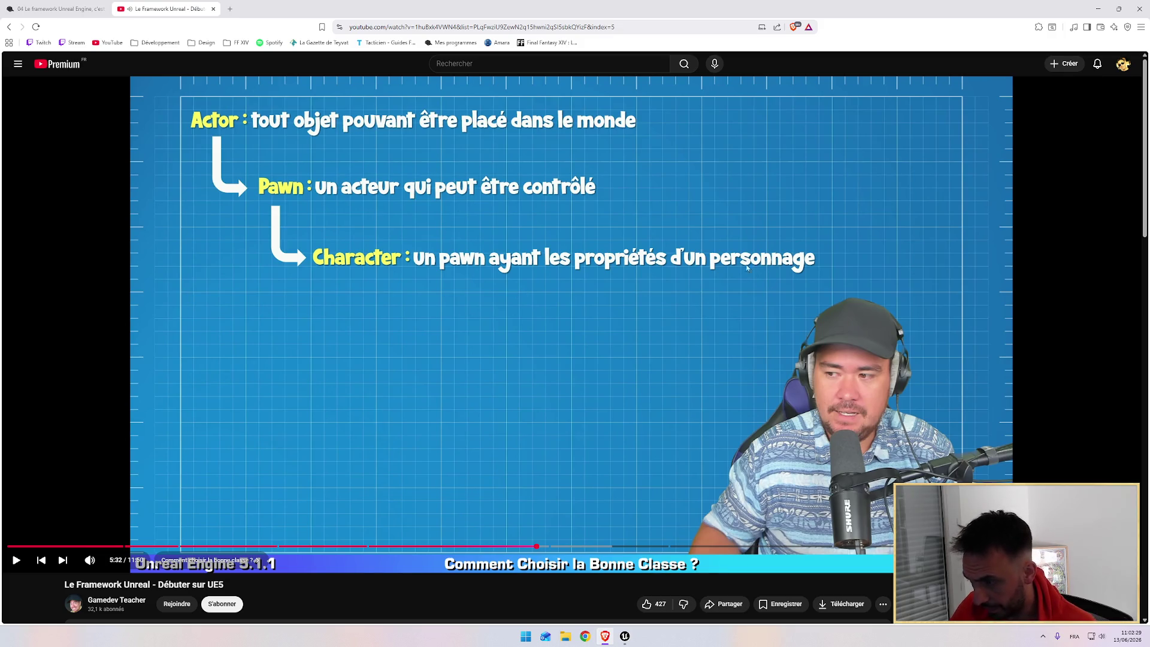
{"action": "left_click", "coordinate": [582, 226]}
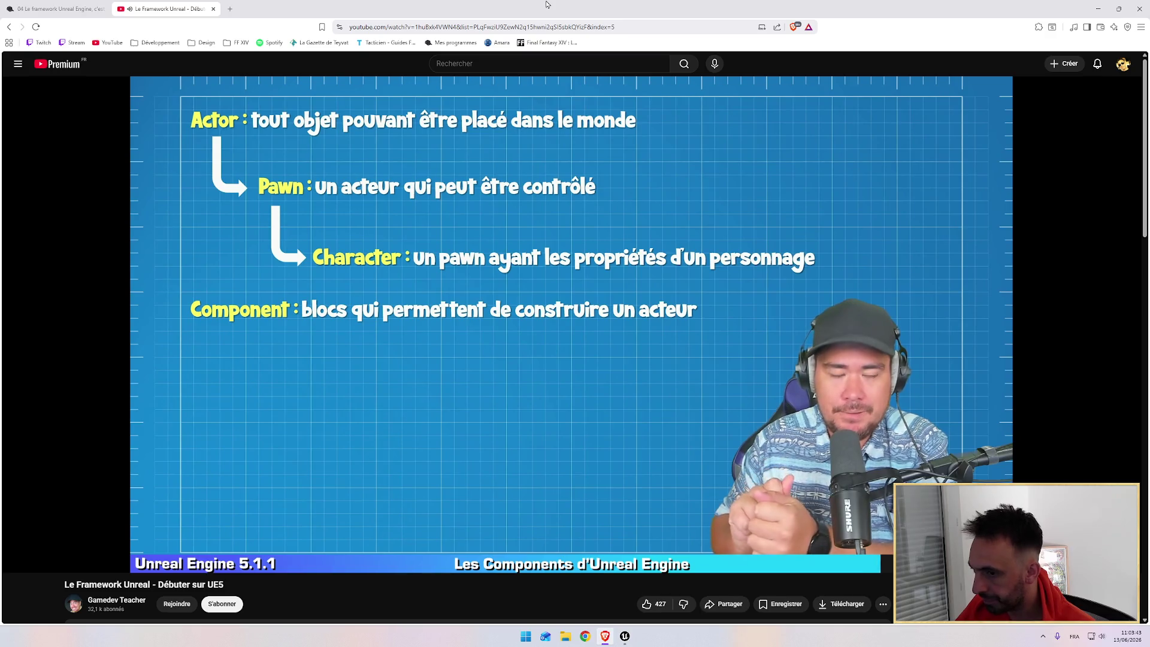
{"action": "left_click", "coordinate": [501, 202]}
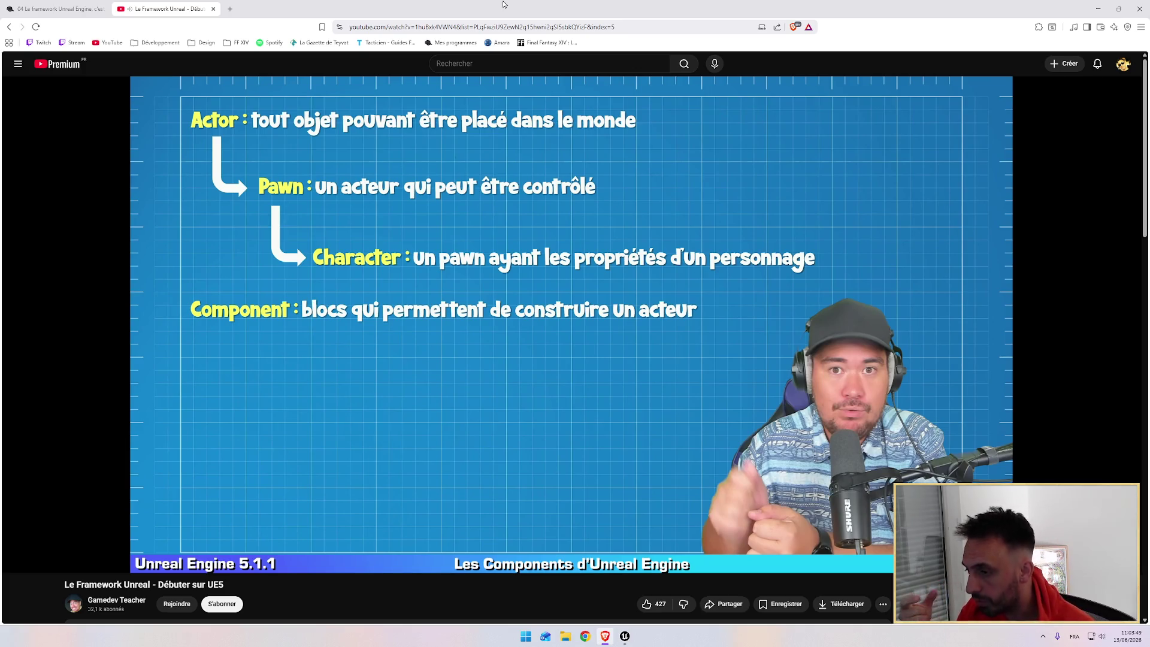
Resume the lesson and let it play into the Blueprints section at 7:37
{"action": "left_click", "coordinate": [485, 331]}
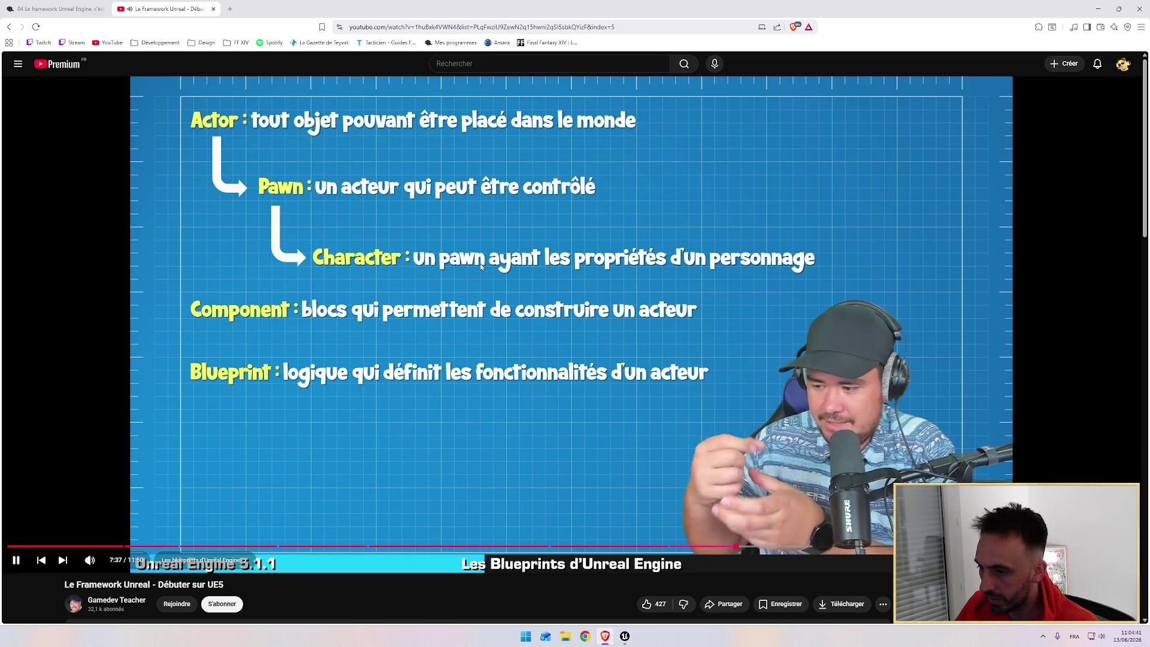
{"action": "left_click", "coordinate": [513, 296]}
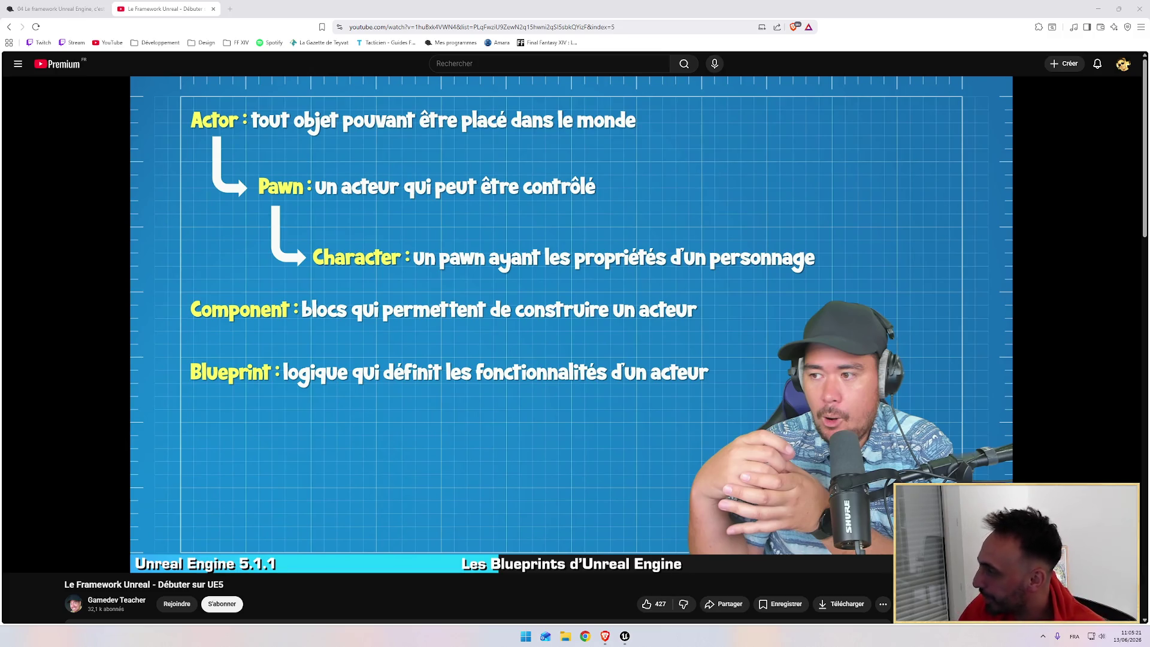
{"action": "left_click", "coordinate": [603, 331]}
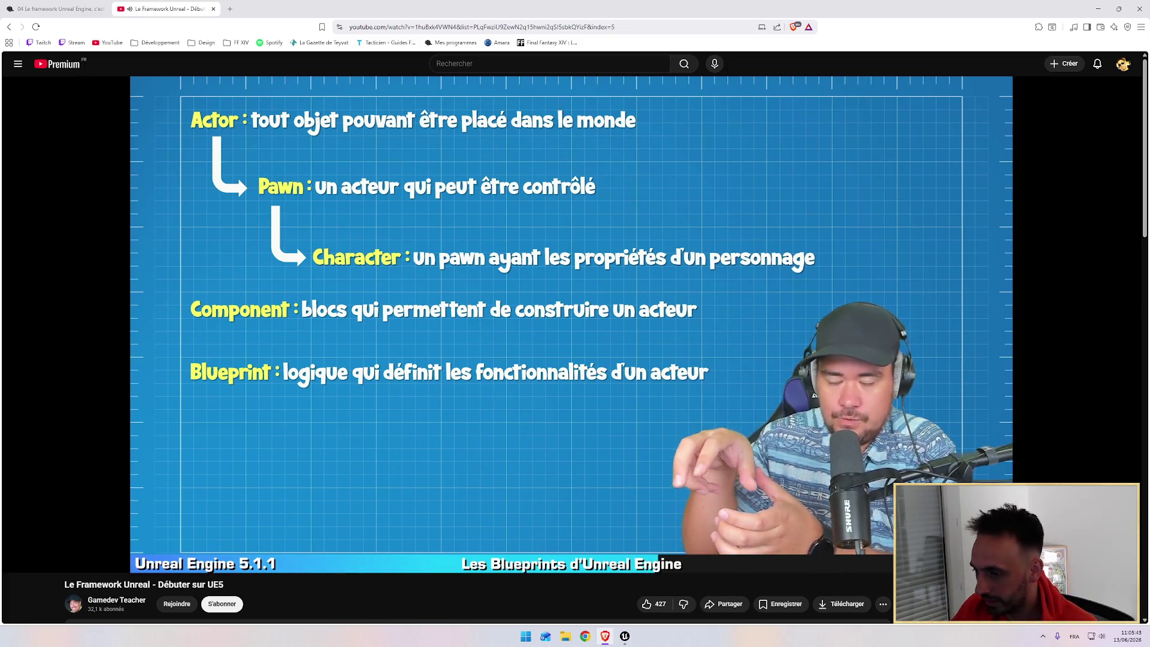
{"action": "left_click", "coordinate": [573, 365]}
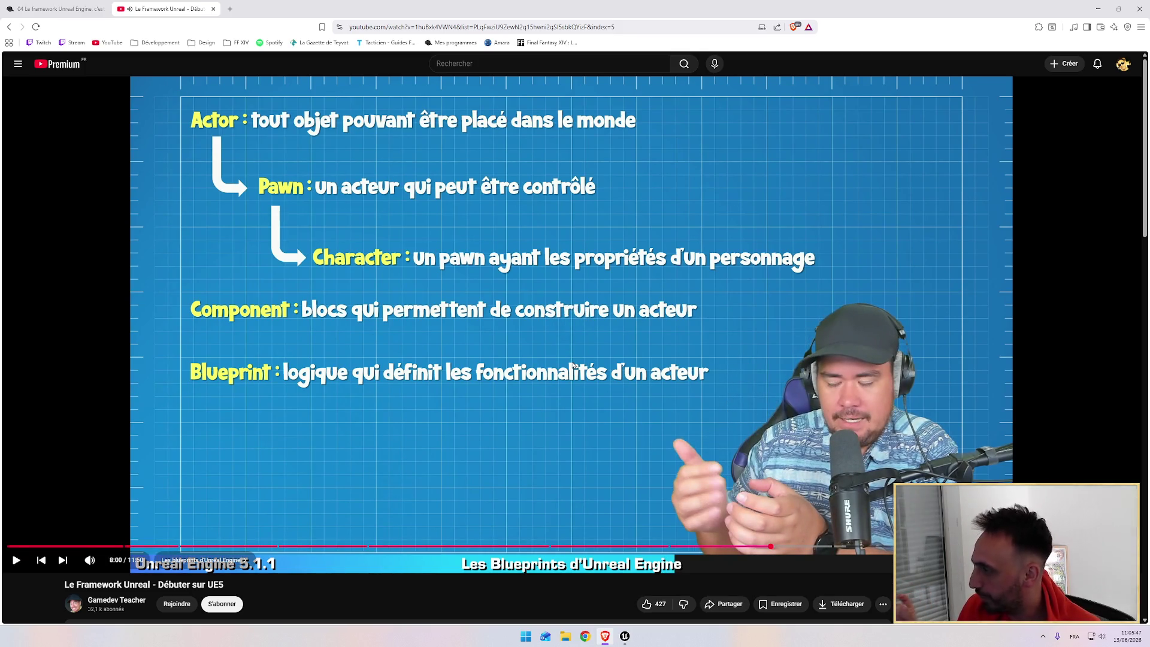
{"action": "left_click", "coordinate": [557, 328]}
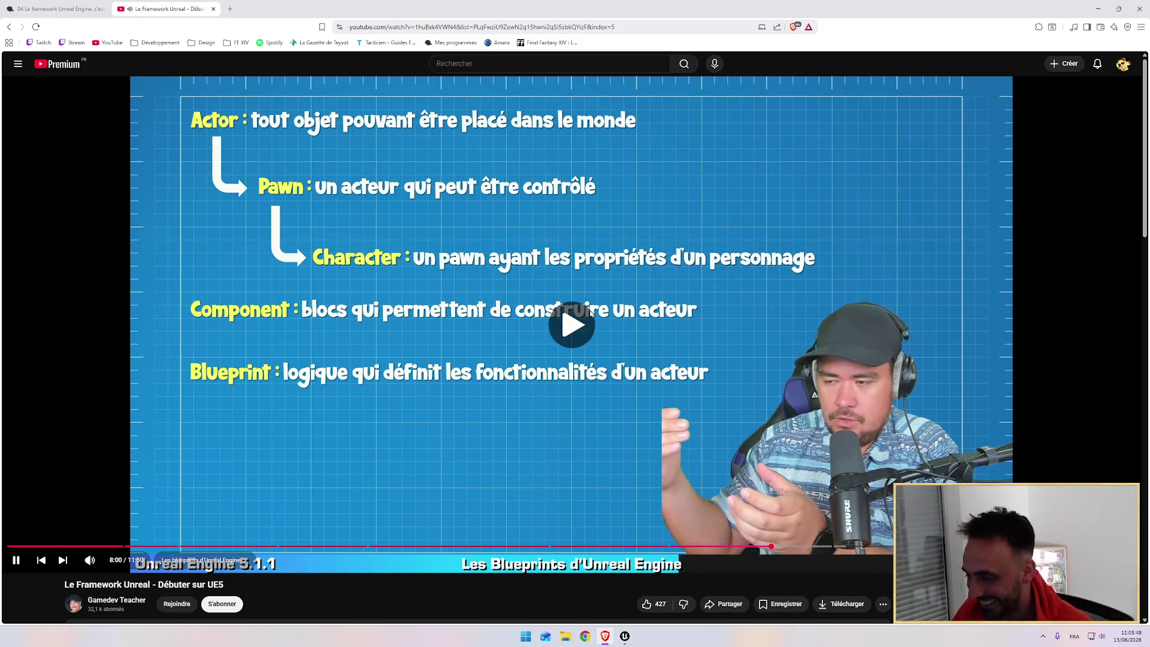
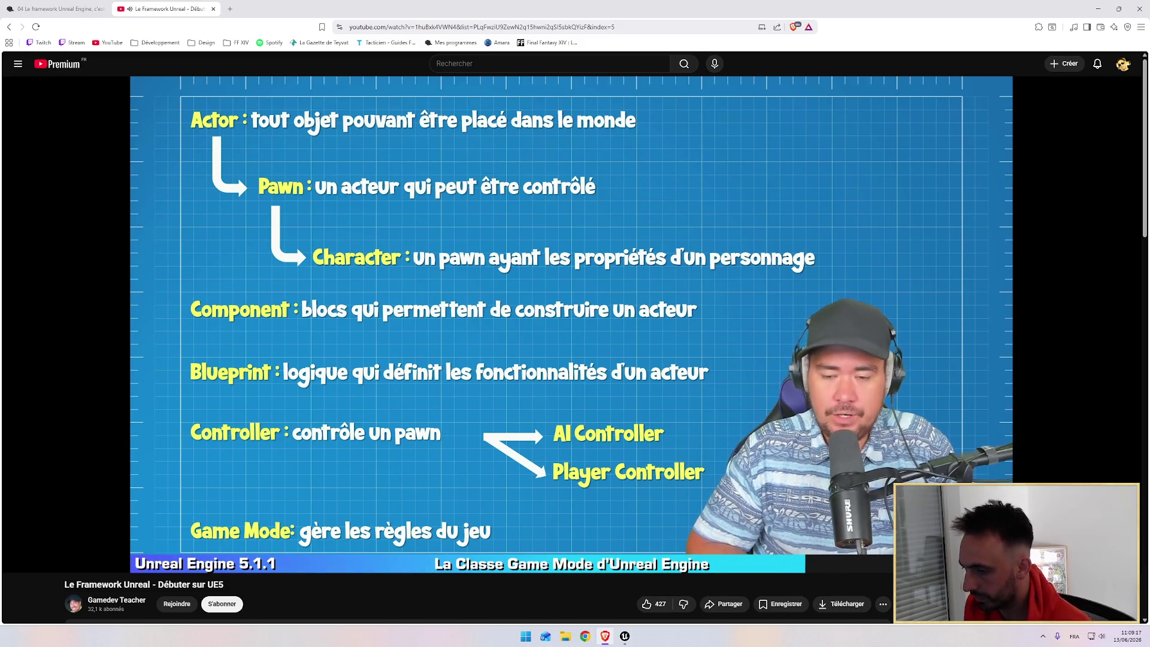
Pause the Créer un Blueprint video and return to the lesson 04 course page
{"action": "mouse_move", "coordinate": [536, 276]}
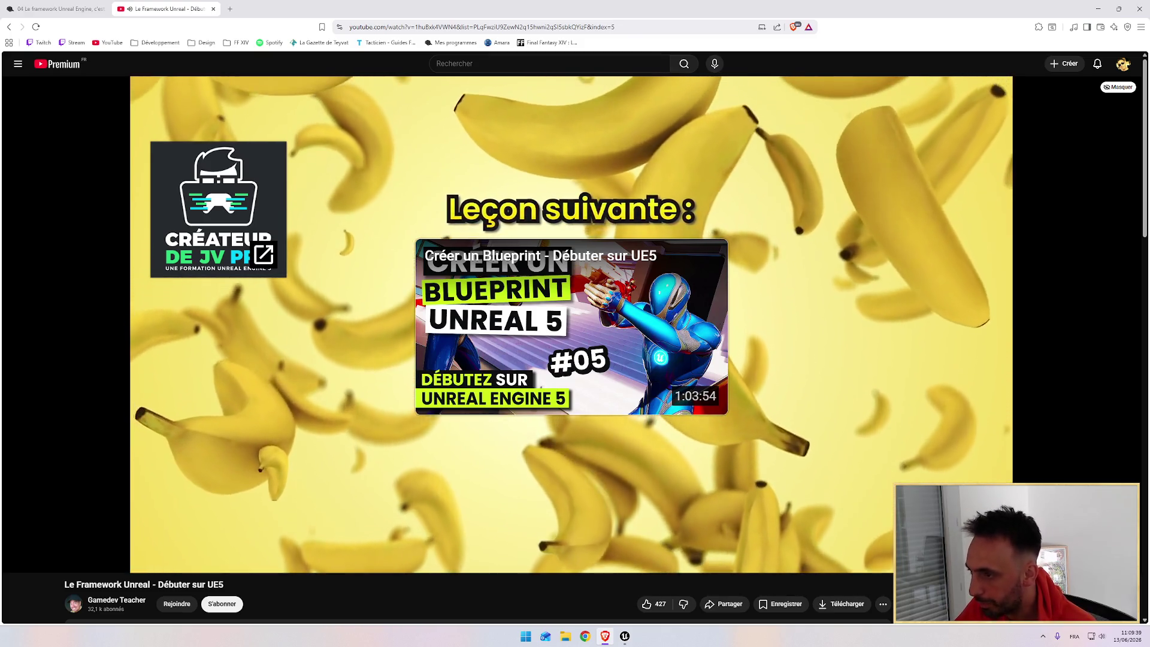
{"action": "key", "text": "space"}
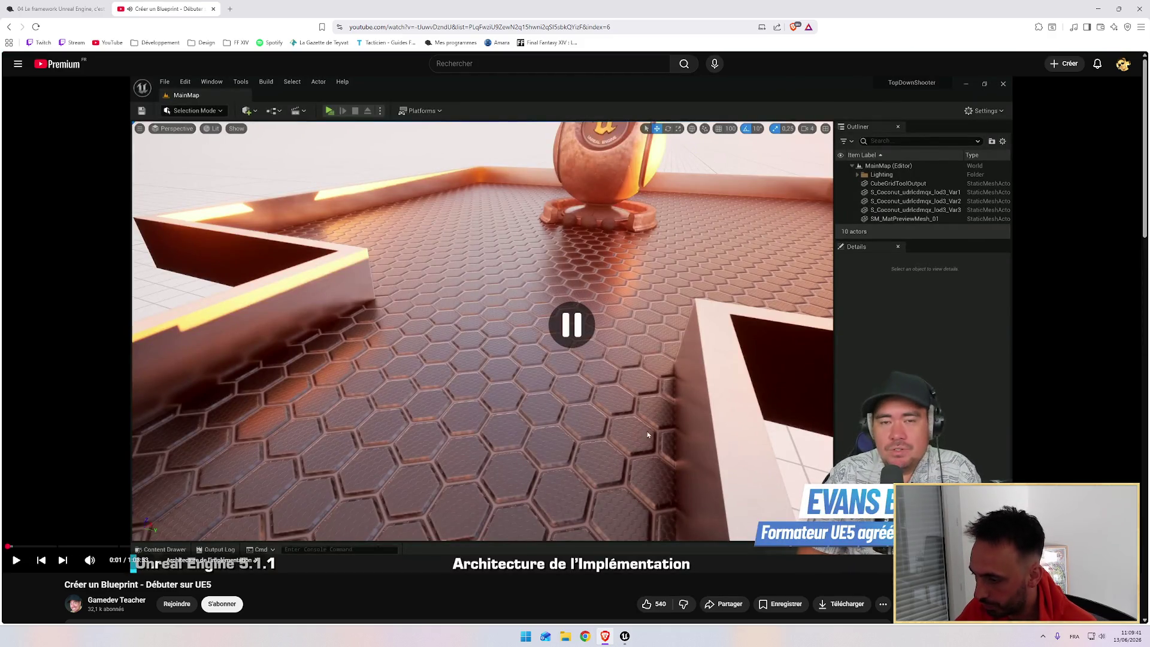
{"action": "left_click", "coordinate": [625, 636]}
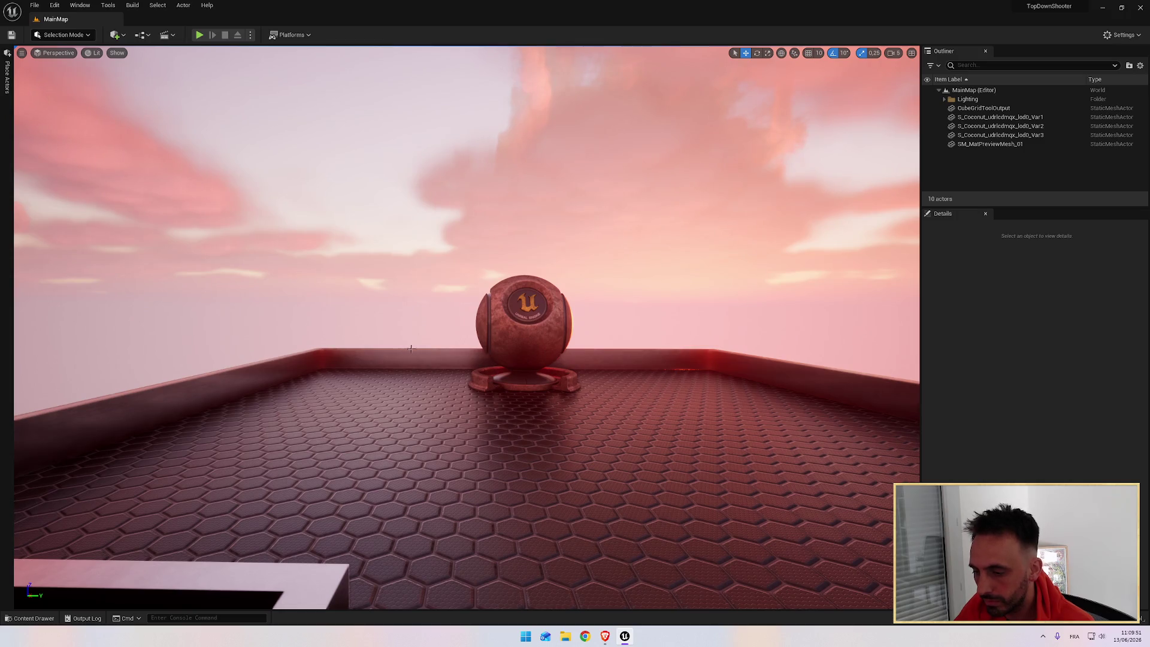
{"action": "key", "text": "alt+Tab"}
{"action": "key", "text": "ctrl+shift+Tab"}
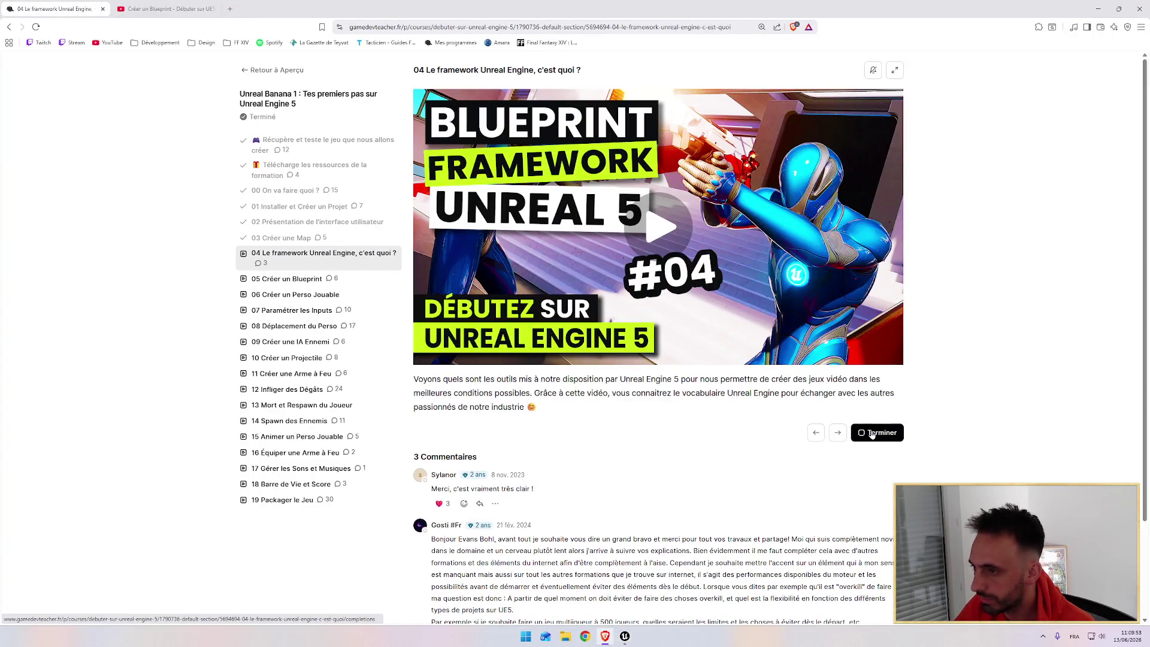
Mark lesson 04 as finished and open lesson 05 Créer un Blueprint
{"action": "left_click", "coordinate": [871, 433]}
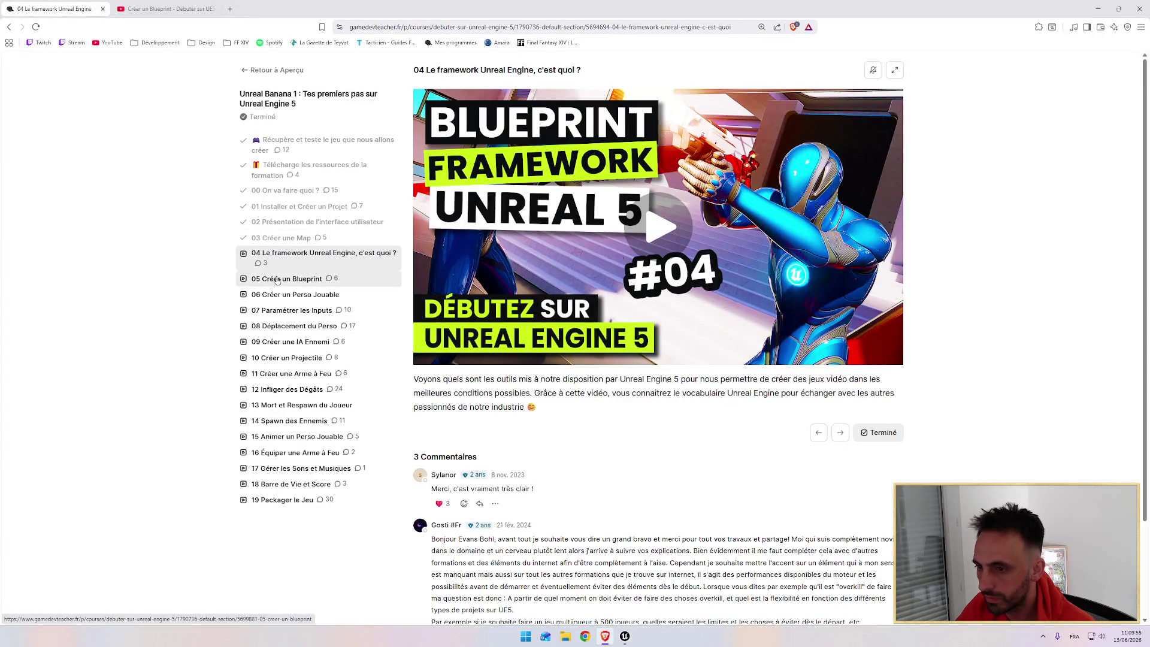
{"action": "left_click", "coordinate": [380, 273]}
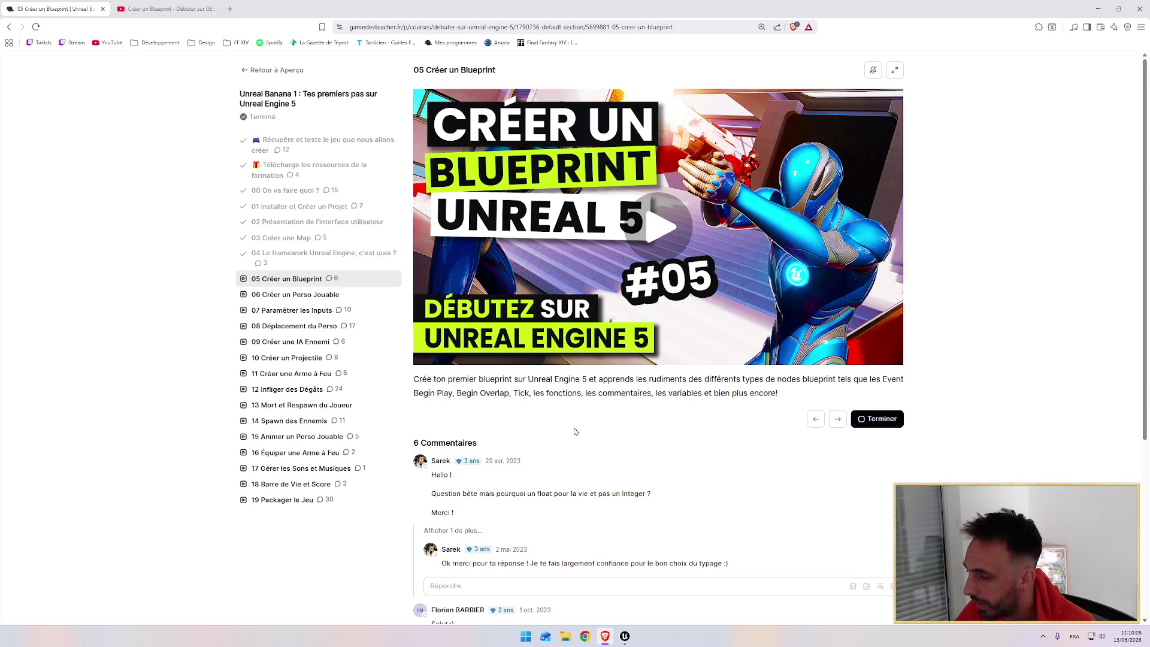
{"action": "key", "text": "alt+Tab"}
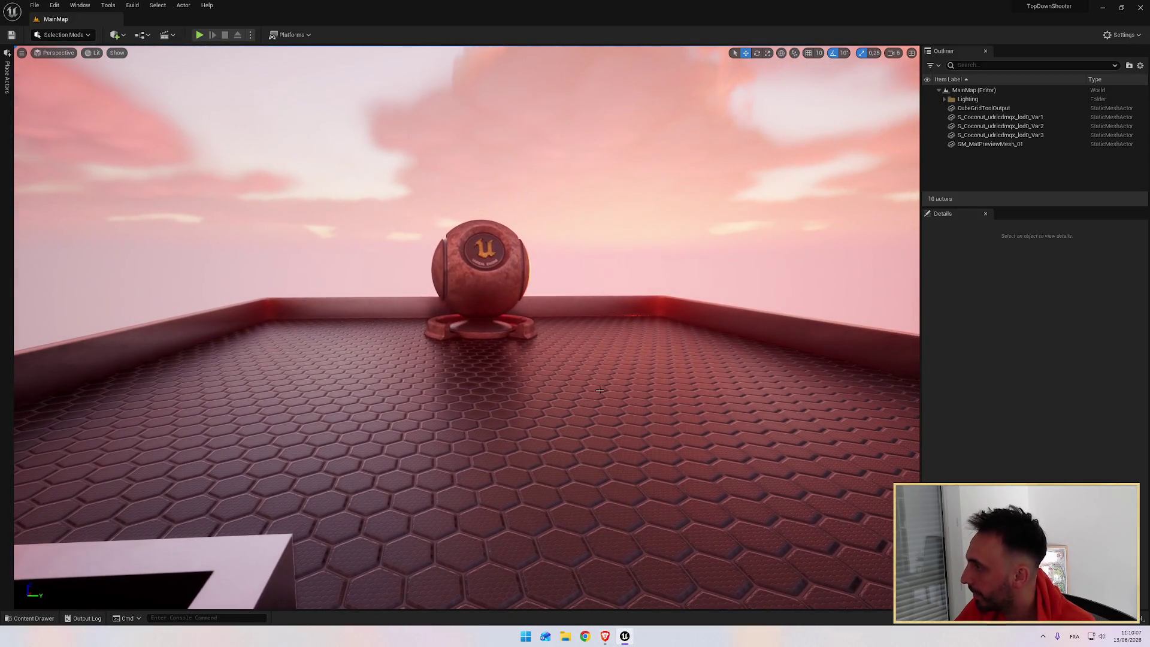
{"action": "key", "text": "alt+Tab"}
{"action": "left_click", "coordinate": [485, 321]}
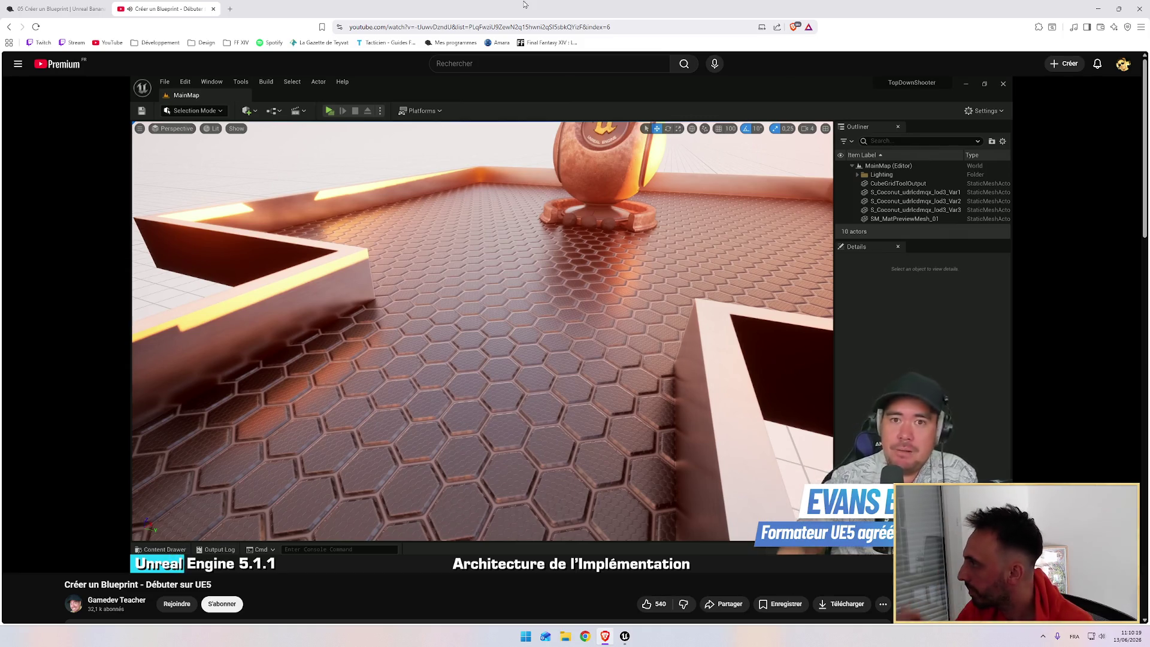
{"action": "key", "text": "alt+Tab"}
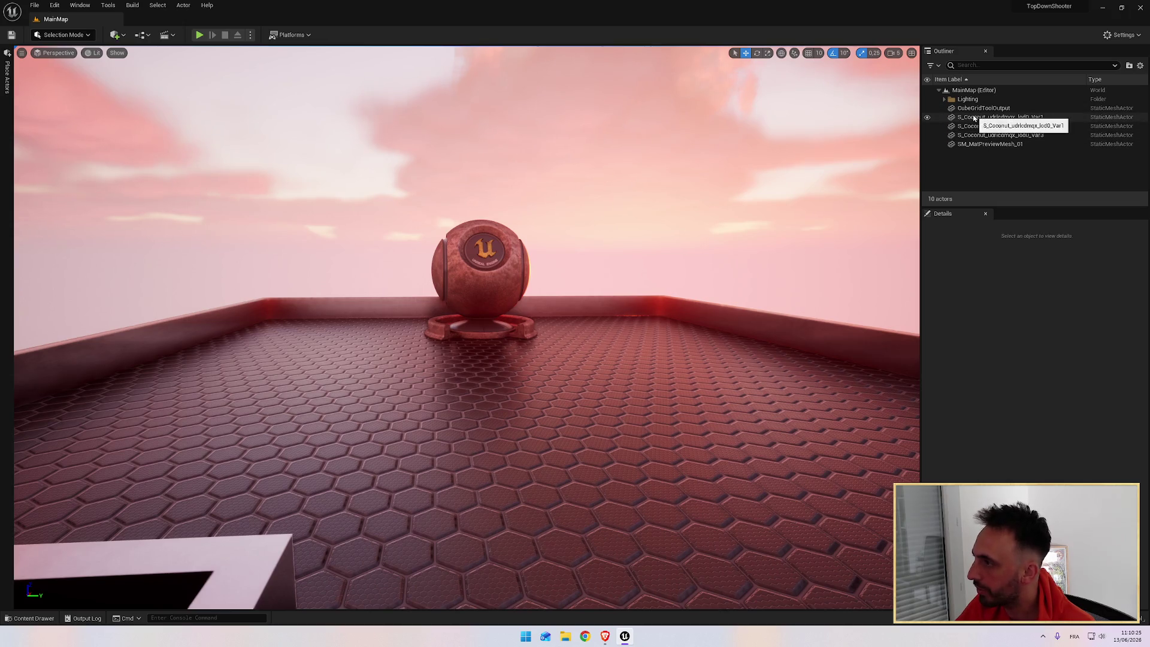
{"action": "left_click", "coordinate": [976, 173]}
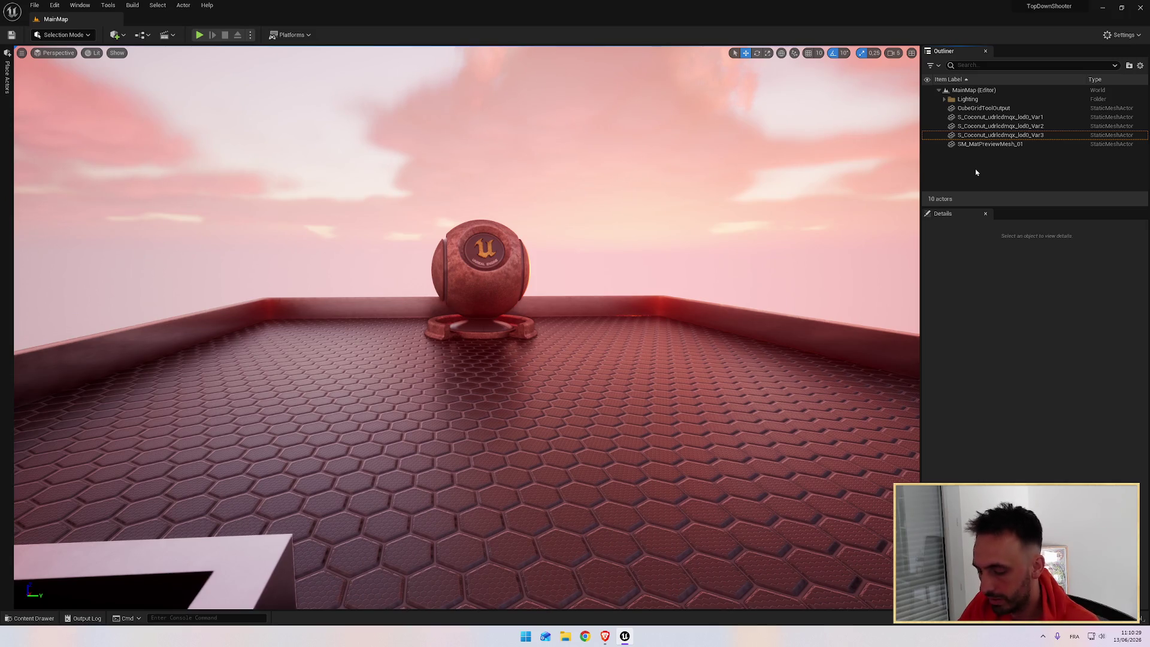
{"action": "right_click", "coordinate": [976, 172]}
{"action": "left_click", "coordinate": [1078, 172]}
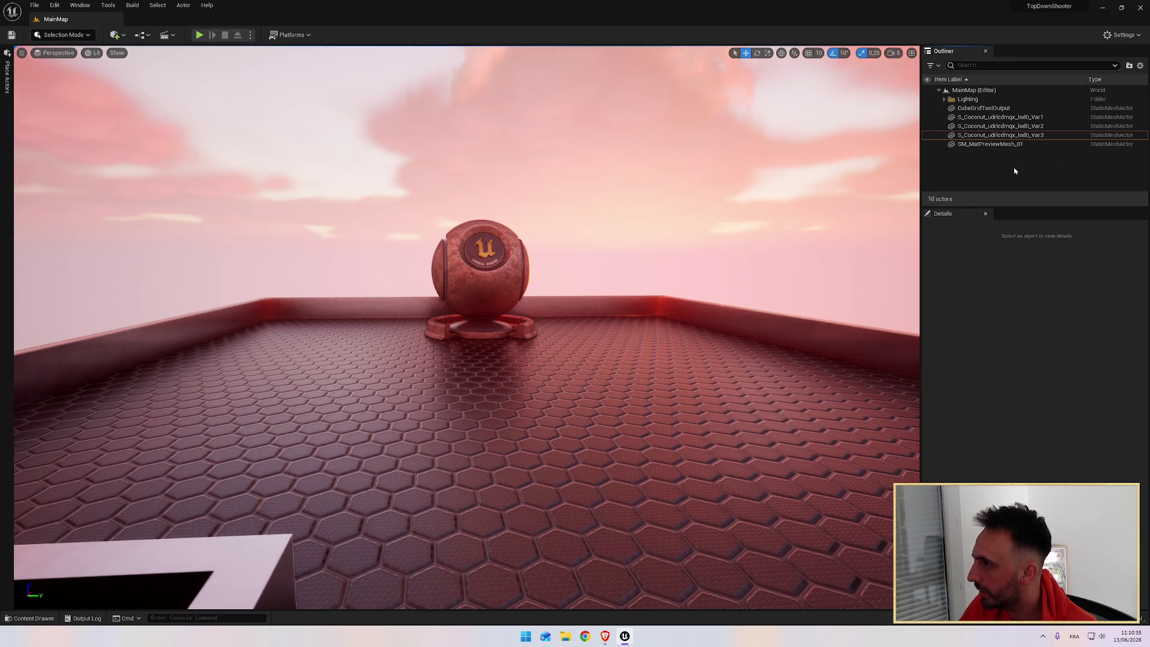
{"action": "left_click", "coordinate": [988, 117], "text": "shift"}
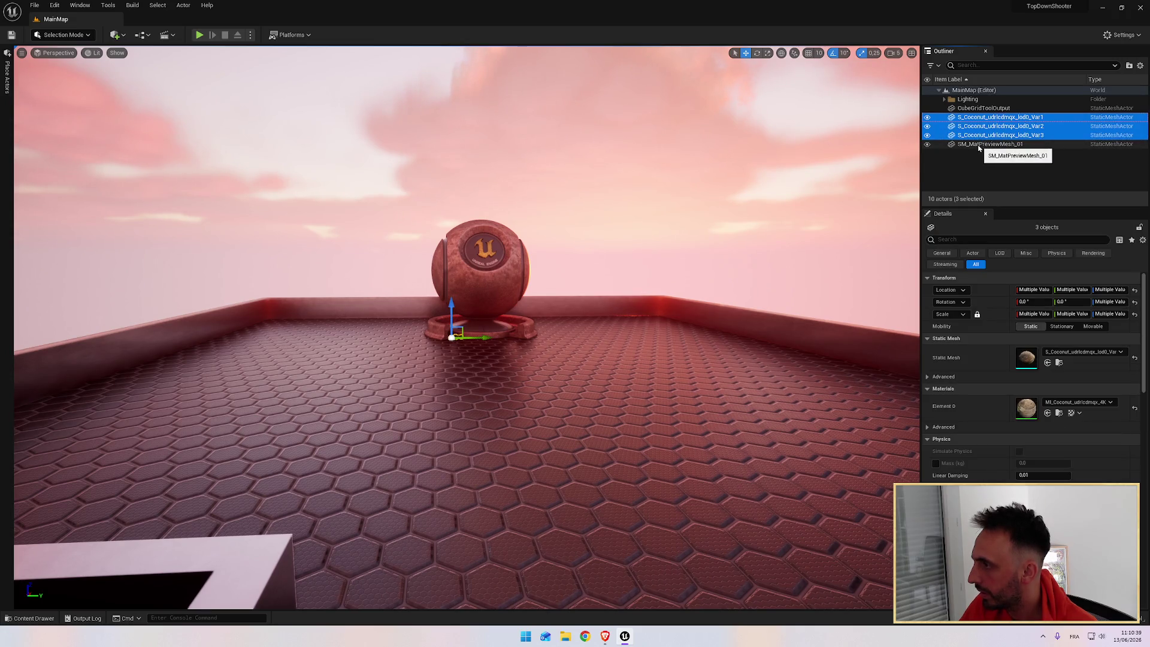
Group the three S_Coconut actors into a new Outliner folder named Coconuts
{"action": "left_click", "coordinate": [976, 145]}
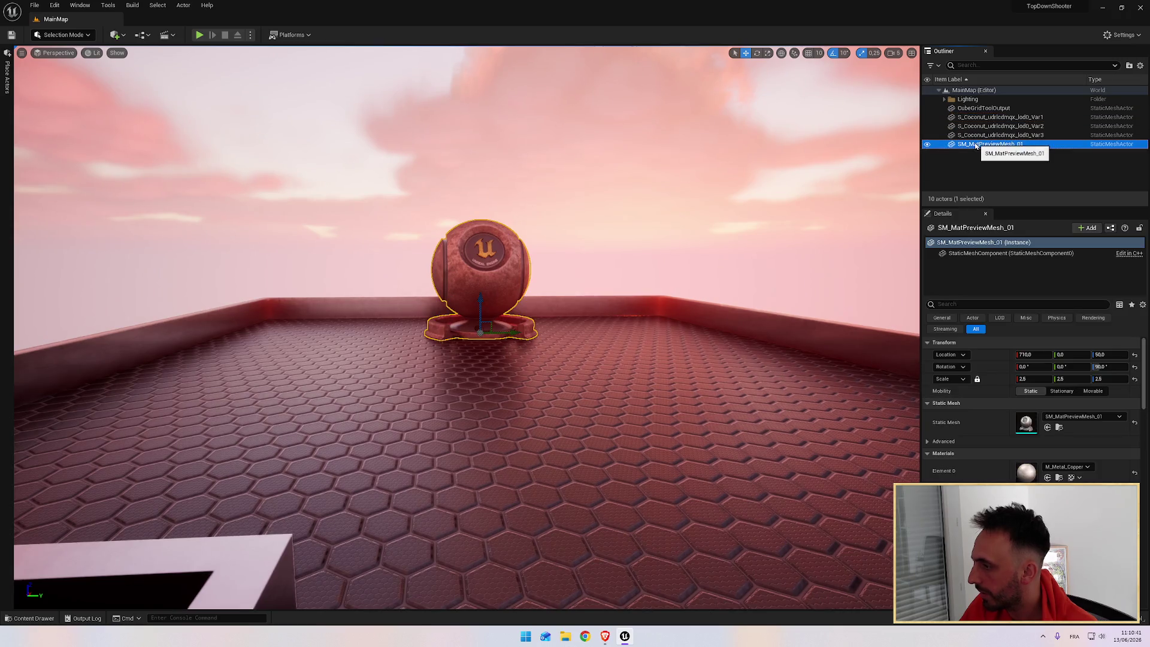
{"action": "left_click", "coordinate": [973, 154]}
{"action": "left_click", "coordinate": [988, 117], "text": "shift"}
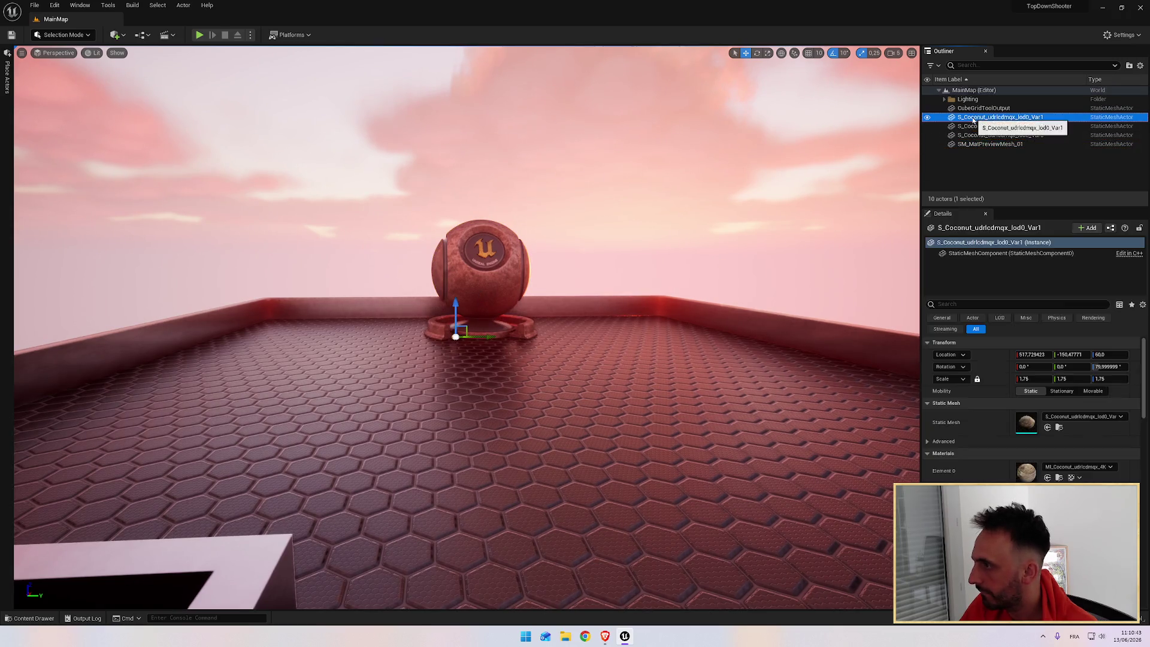
{"action": "left_click", "coordinate": [1130, 66]}
{"action": "type", "text": "Coconuts"}
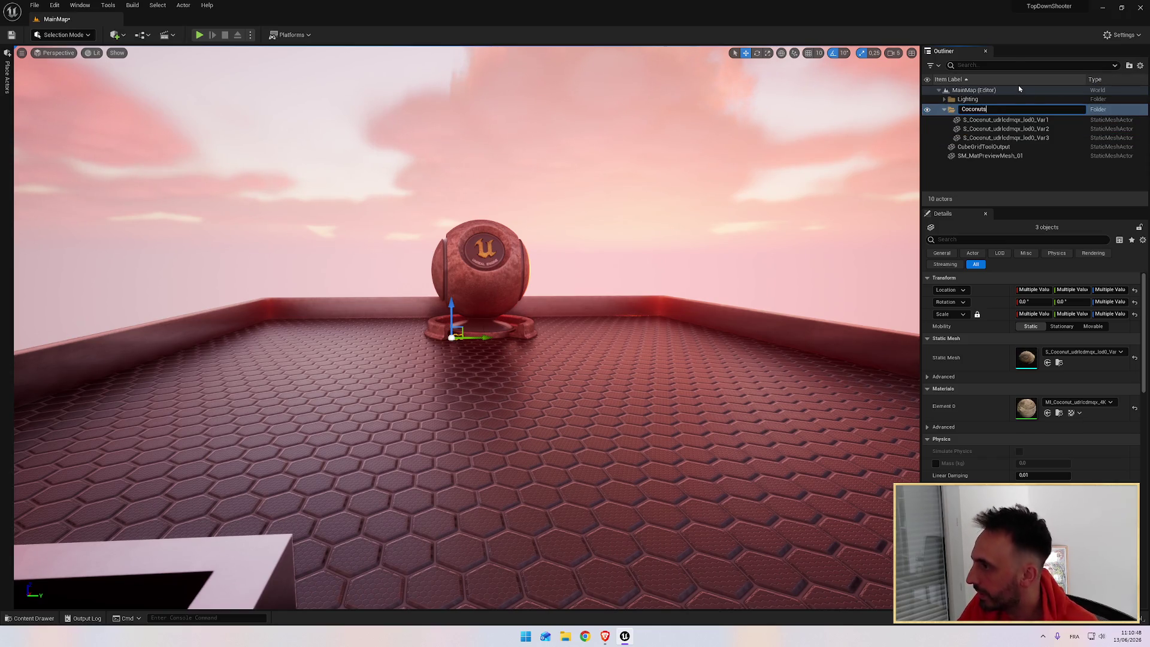
{"action": "key", "text": "Return"}
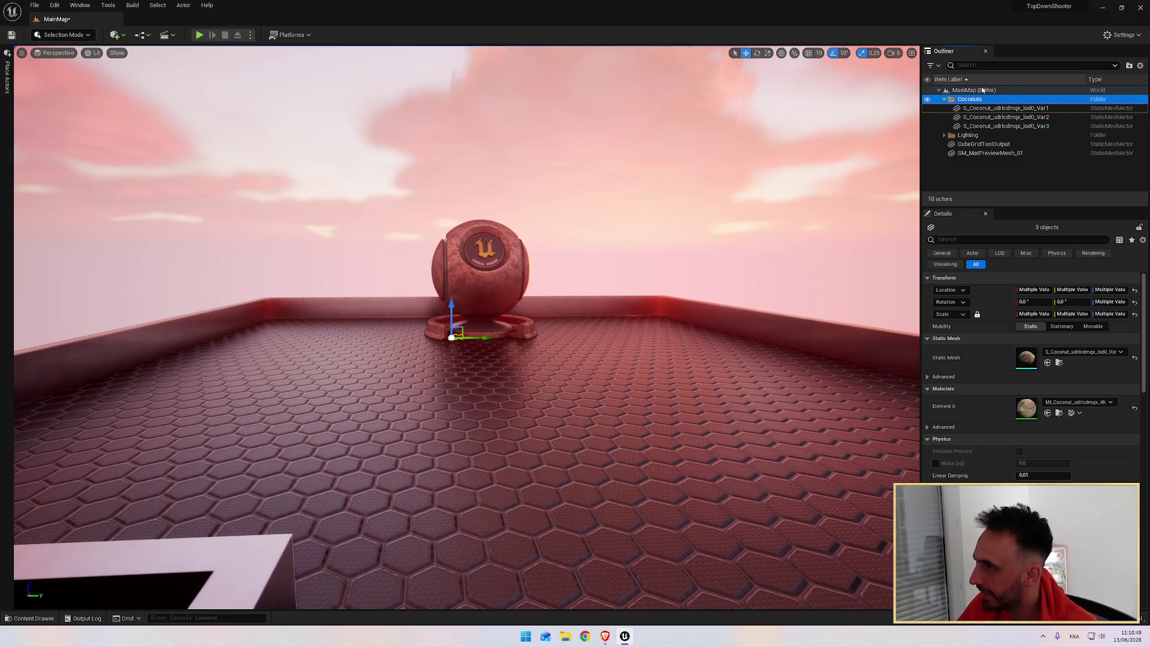
{"action": "key", "text": "alt+Tab"}
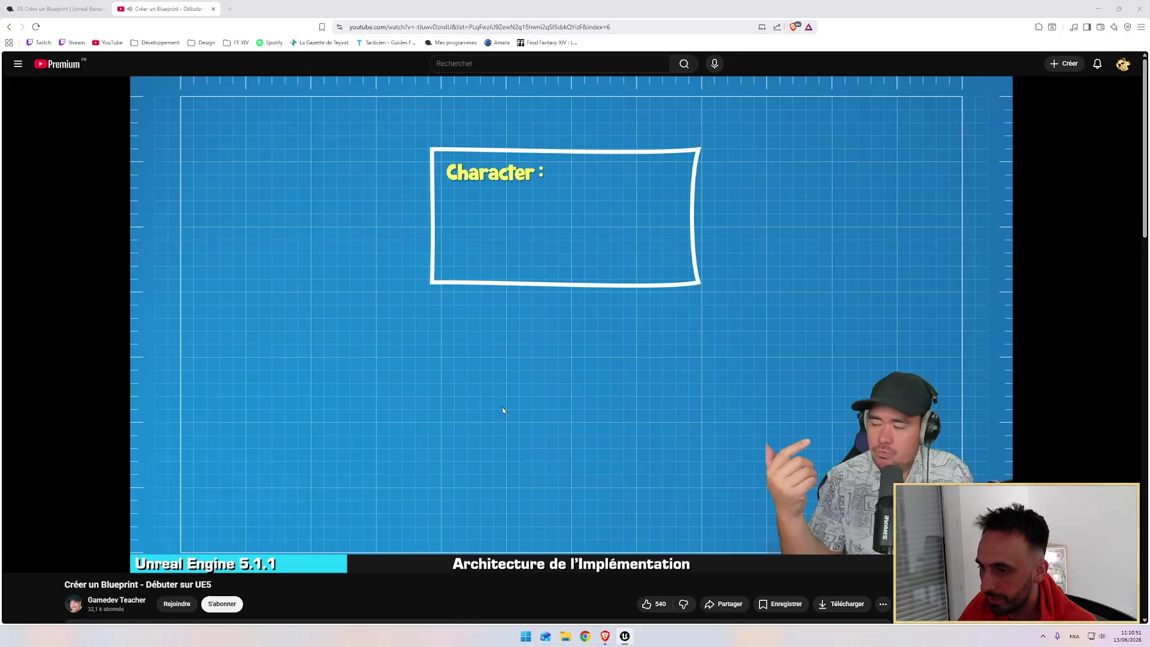
Rewind the lesson to 0:23, jump back 15 seconds, and watch to the Character slide
{"action": "left_click_drag", "start_coordinate": [25, 548], "coordinate": [13, 546]}
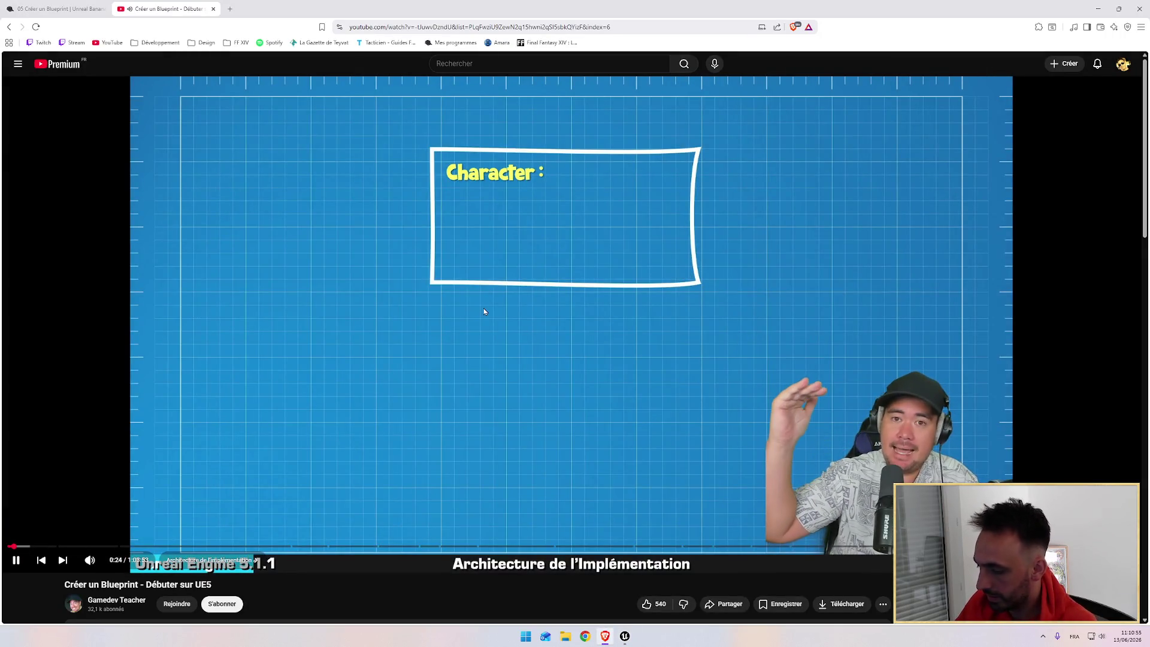
{"action": "key", "text": "Left"}
{"action": "key", "text": "Left"}
{"action": "key", "text": "Left"}
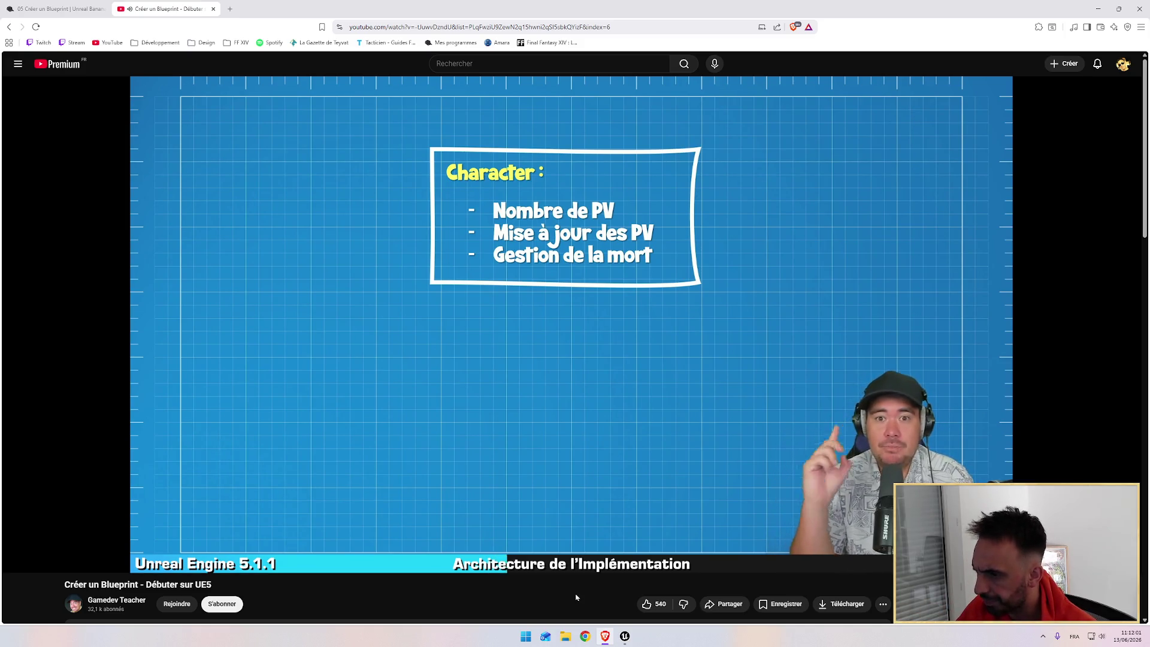
{"action": "left_click", "coordinate": [624, 636]}
Open the Content Drawer on Ressources, then keep watching the lesson to 3:13
{"action": "key", "text": "ctrl+space"}
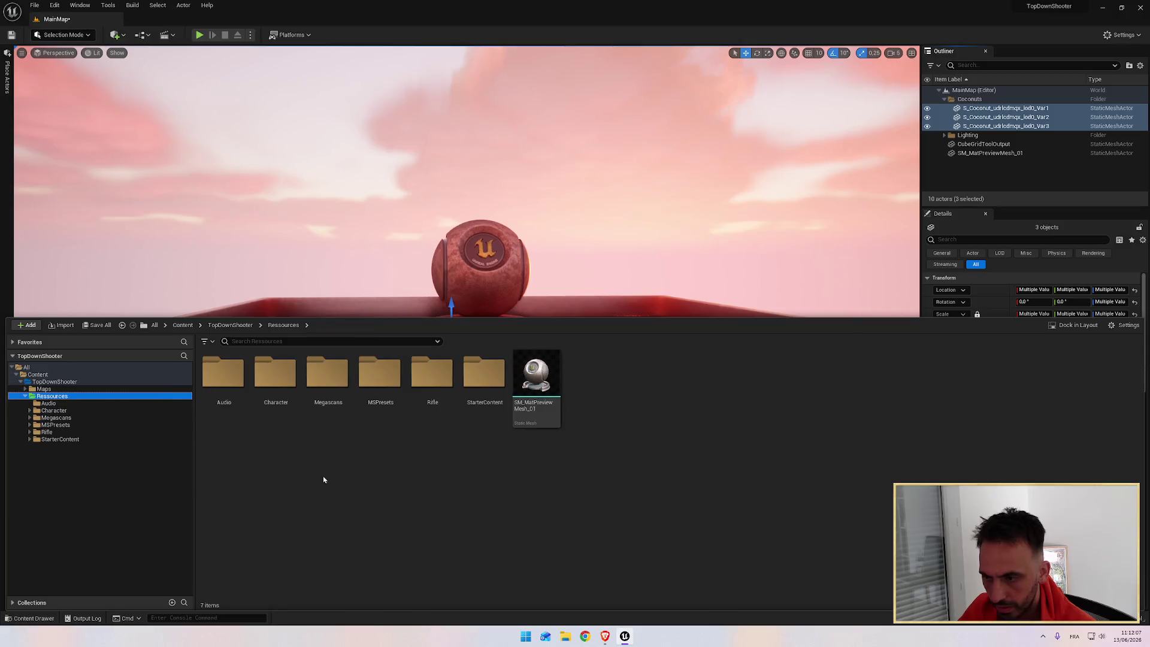
{"action": "key", "text": "alt+Tab"}
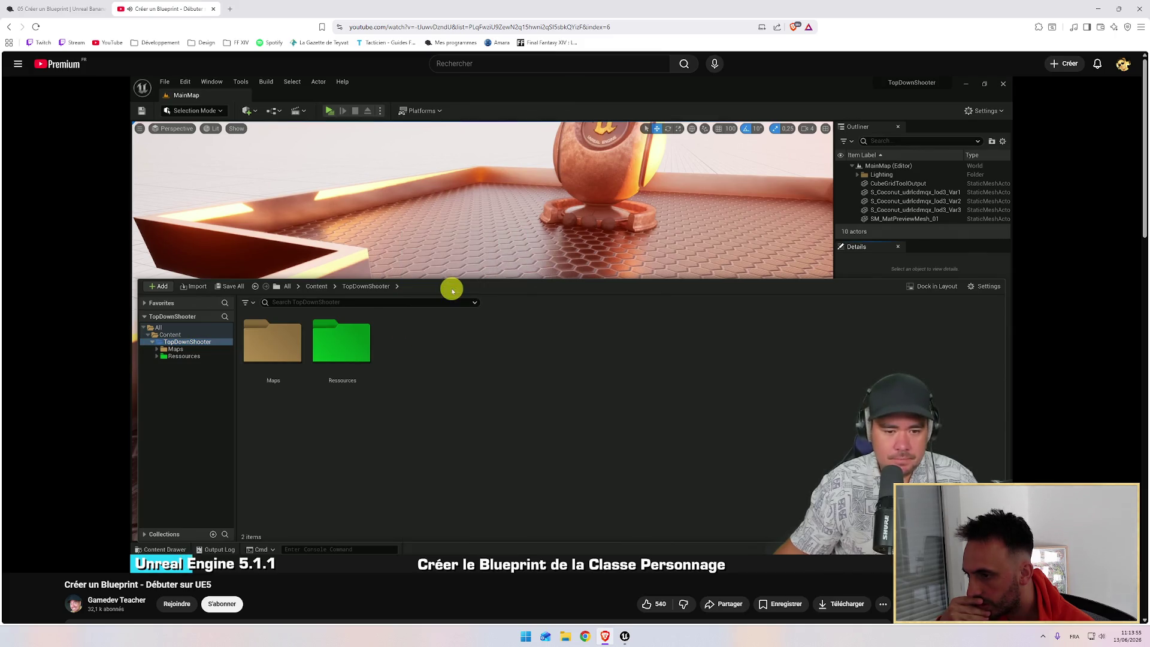
{"action": "mouse_move", "coordinate": [537, 362]}
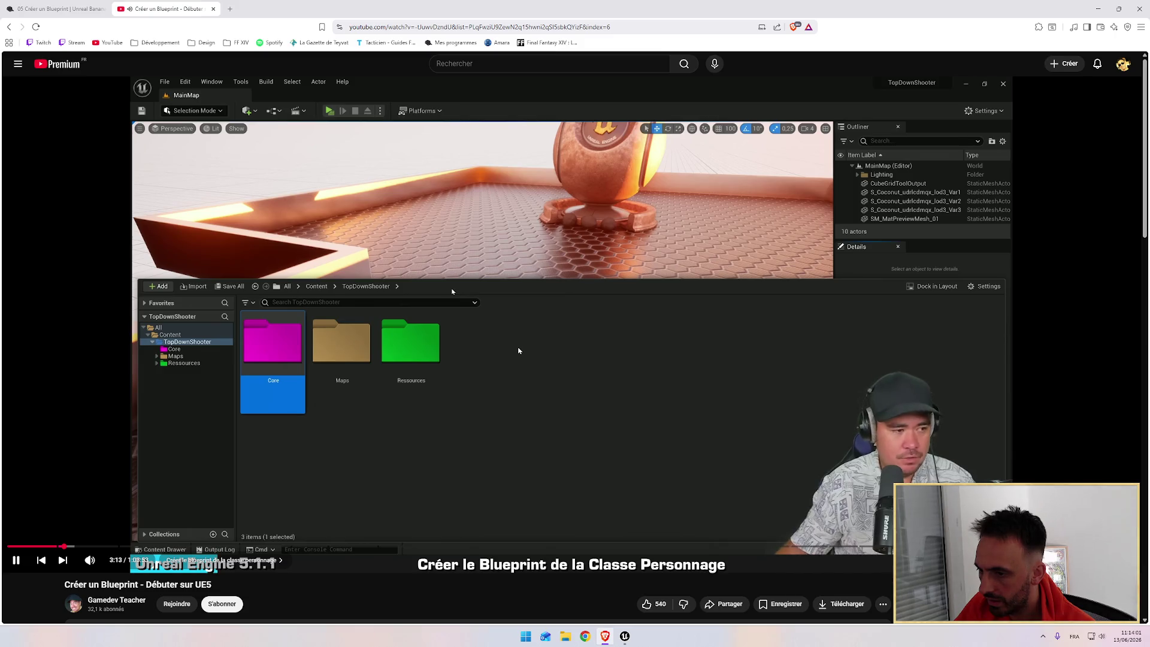
Pause the lesson at 3:14 on the pink Core folder and return to Unreal
{"action": "left_click", "coordinate": [518, 350]}
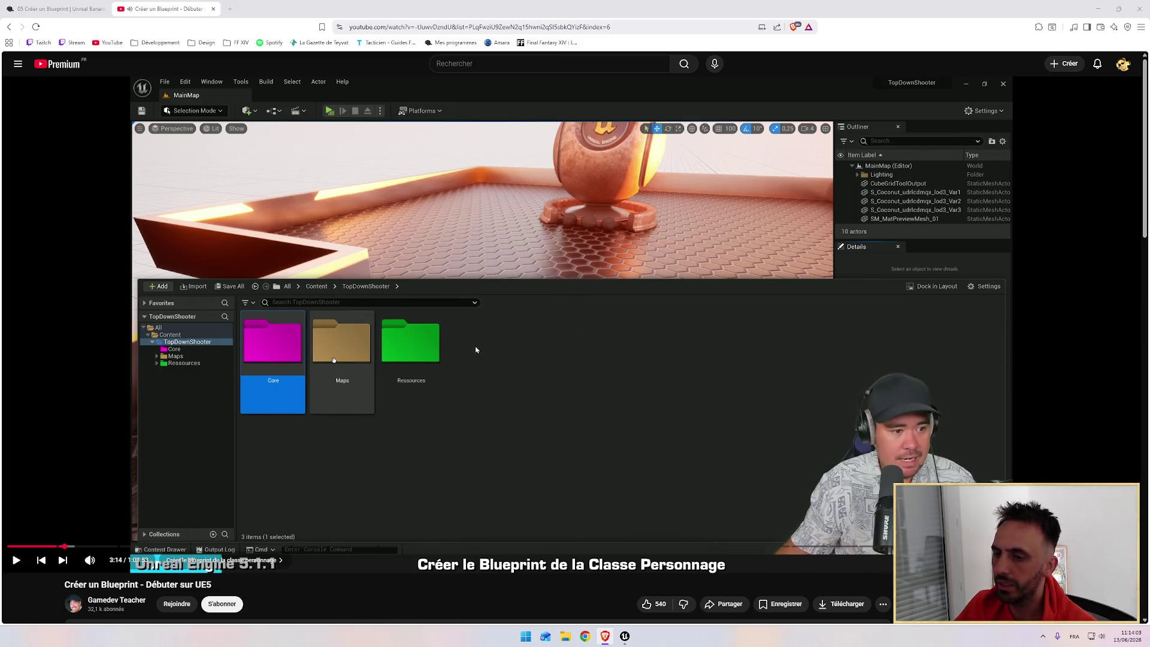
{"action": "key", "text": "alt+Tab"}
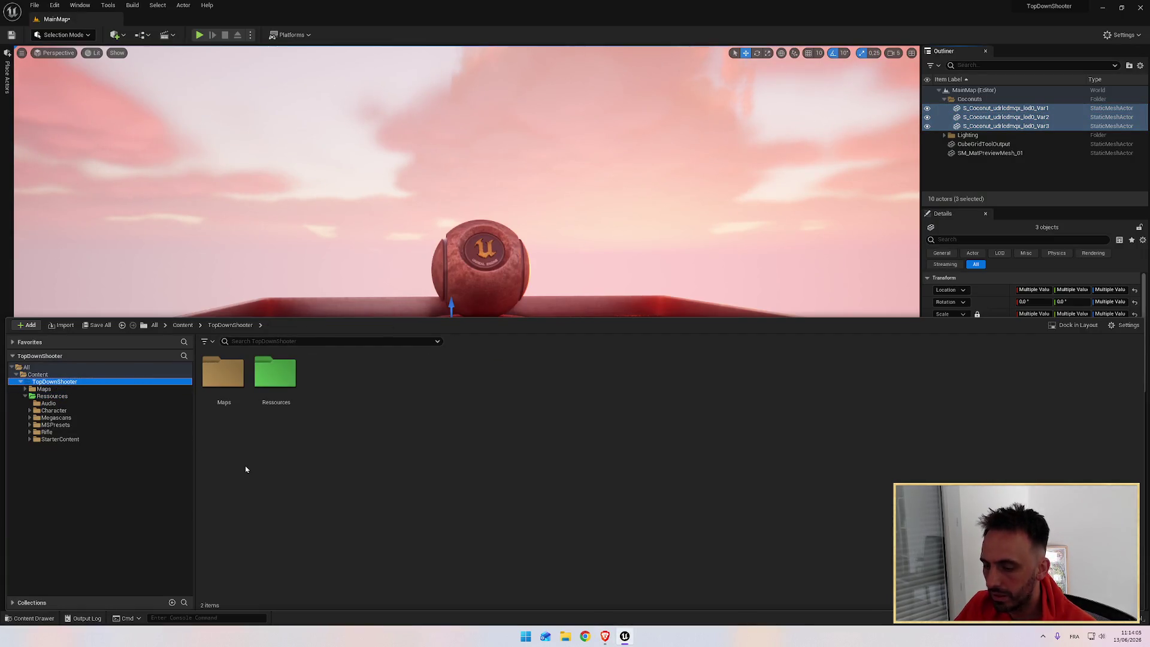
Create a new folder named Core in TopDownShooter
{"action": "key", "text": "ctrl+shift+n"}
{"action": "type", "text": "Core"}
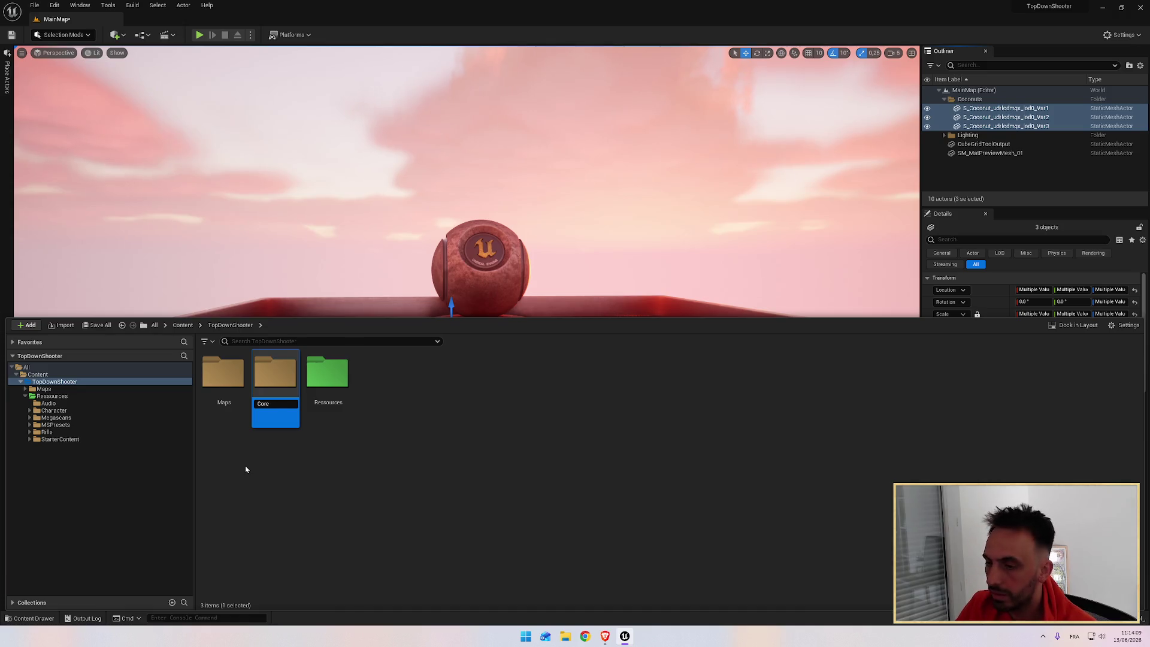
{"action": "key", "text": "Return"}
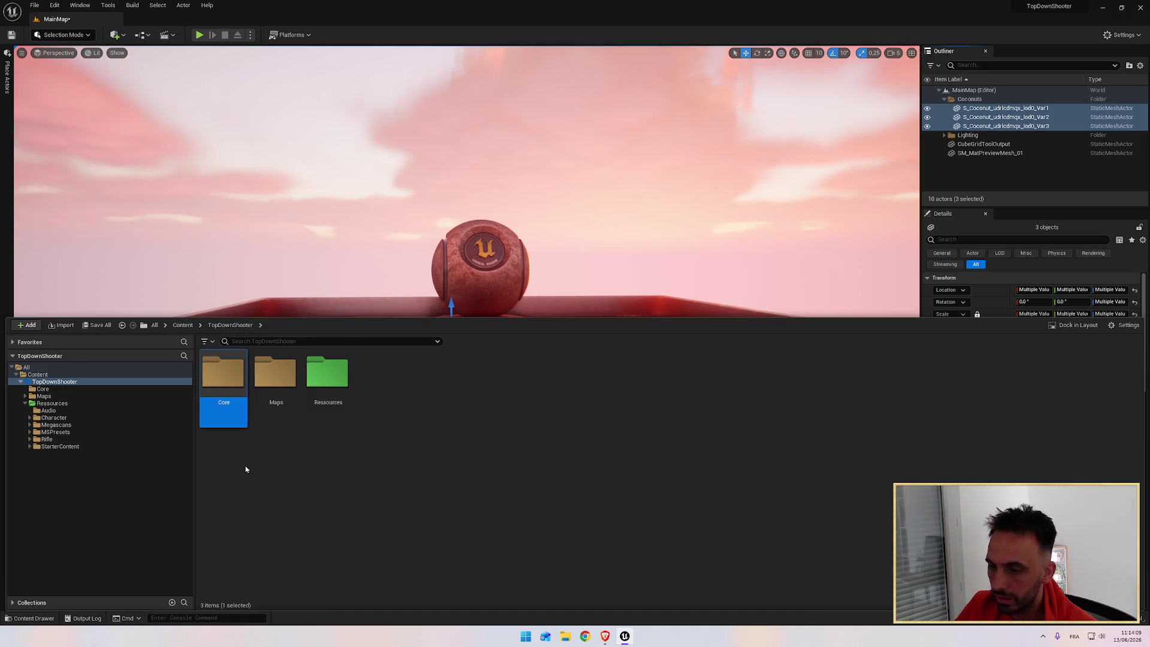
Give the Core folder a custom purple-magenta colour
{"action": "right_click", "coordinate": [225, 383]}
{"action": "mouse_move", "coordinate": [275, 421]}
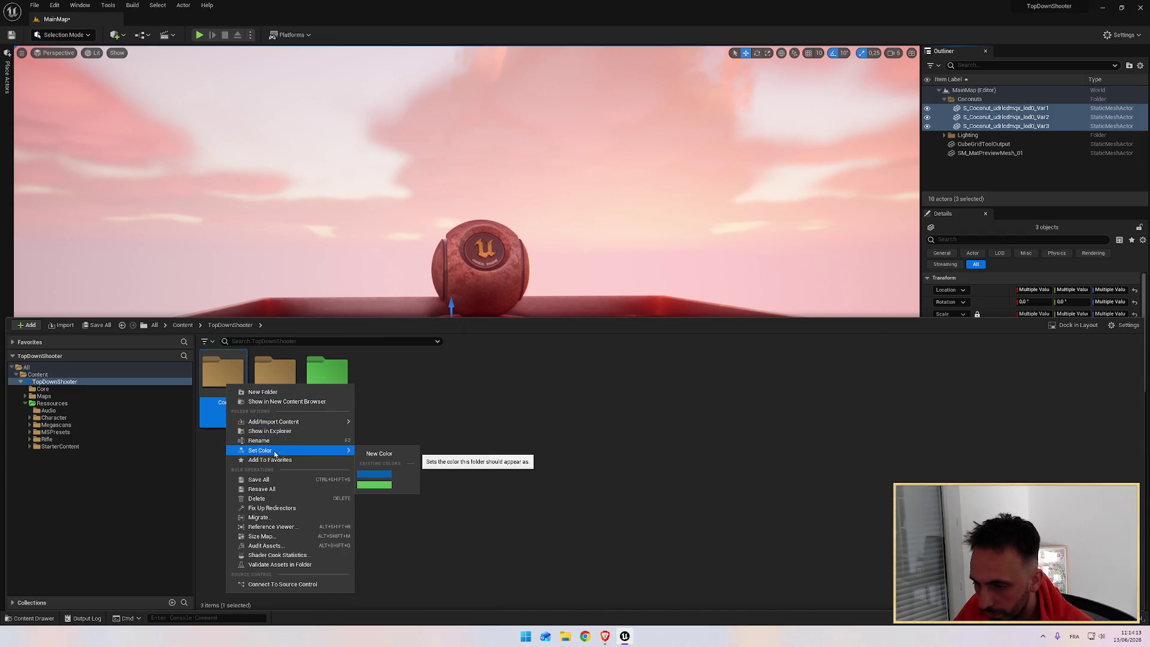
{"action": "mouse_move", "coordinate": [281, 452]}
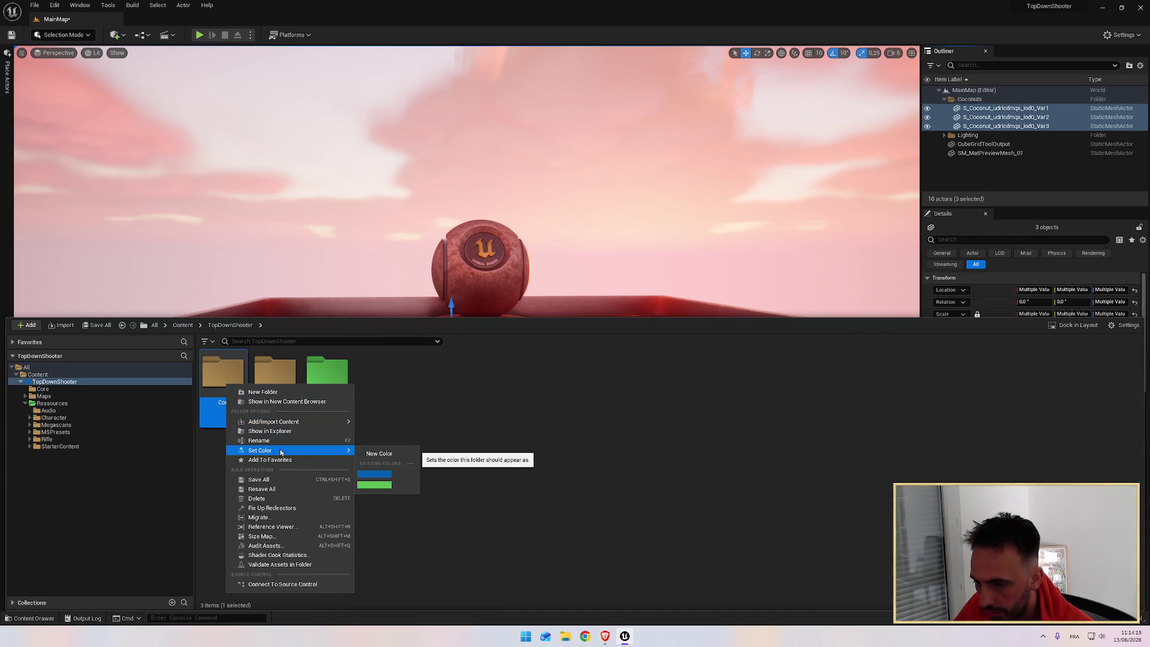
{"action": "left_click", "coordinate": [379, 453]}
{"action": "left_click", "coordinate": [450, 455]}
{"action": "left_click_drag", "start_coordinate": [450, 456], "coordinate": [447, 435]}
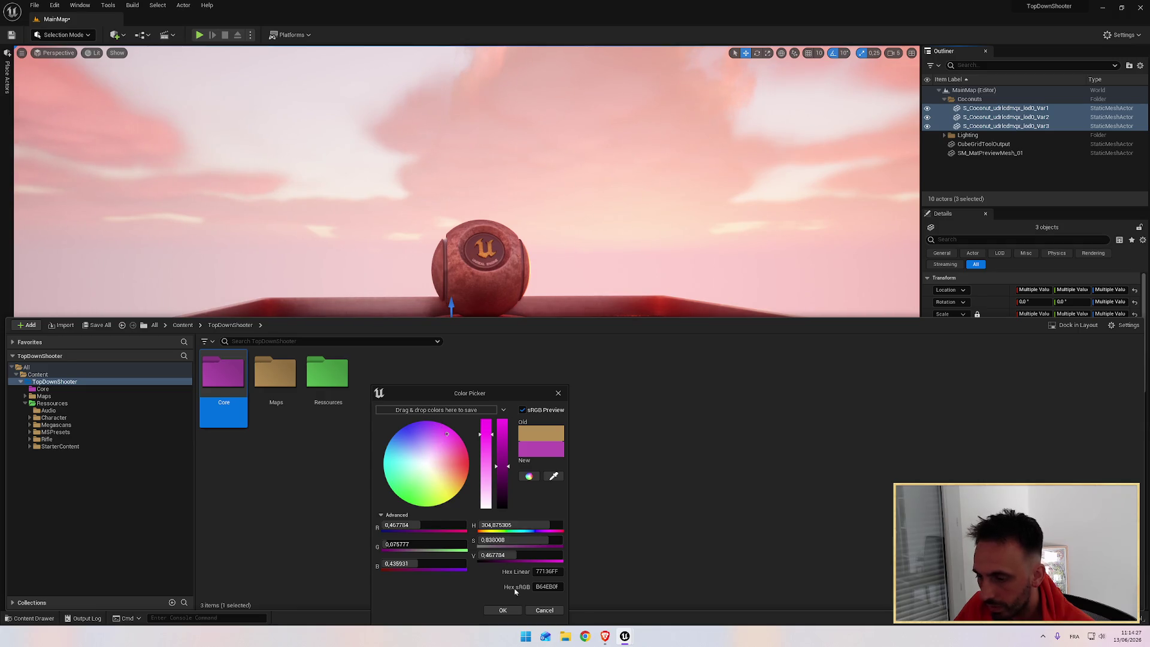
{"action": "left_click", "coordinate": [504, 609]}
{"action": "key", "text": "alt+Tab"}
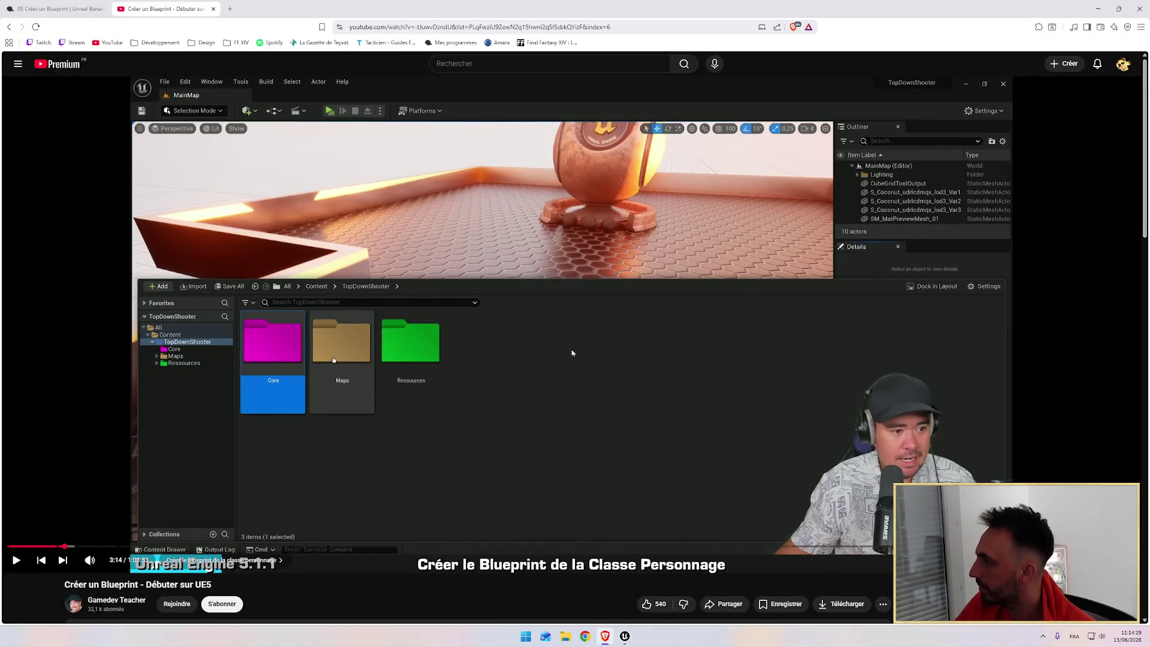
Resume the lesson from 3:14 to about 3:33, then reopen the Content Drawer
{"action": "left_click", "coordinate": [550, 383]}
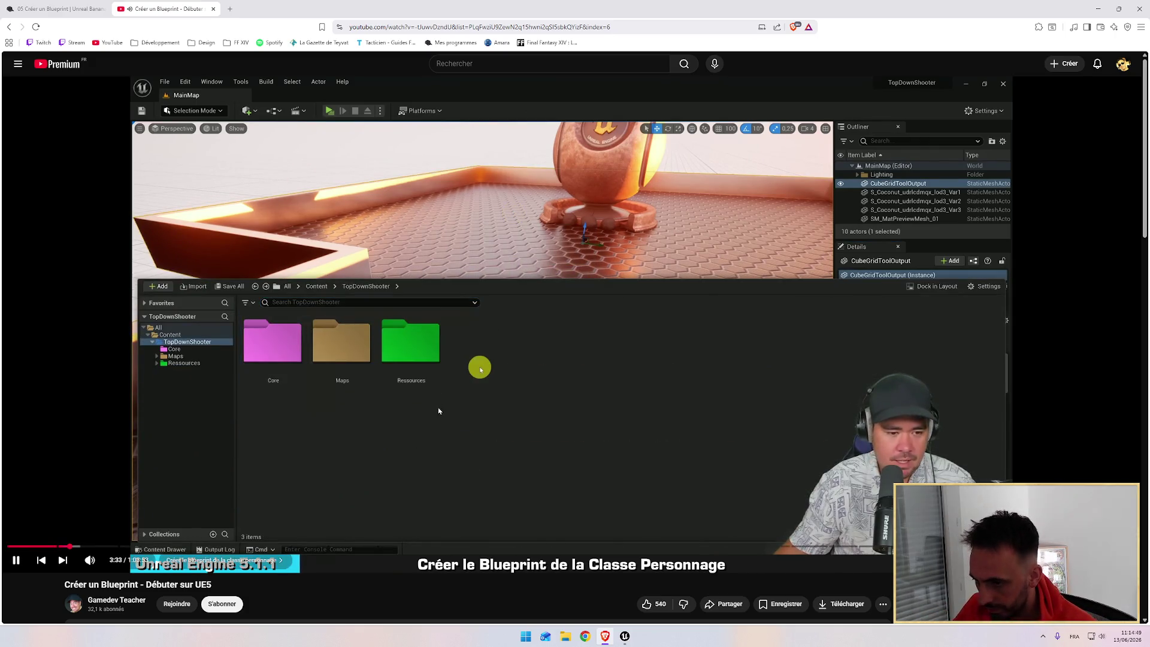
{"action": "key", "text": "alt+Tab"}
{"action": "key", "text": "ctrl+space"}
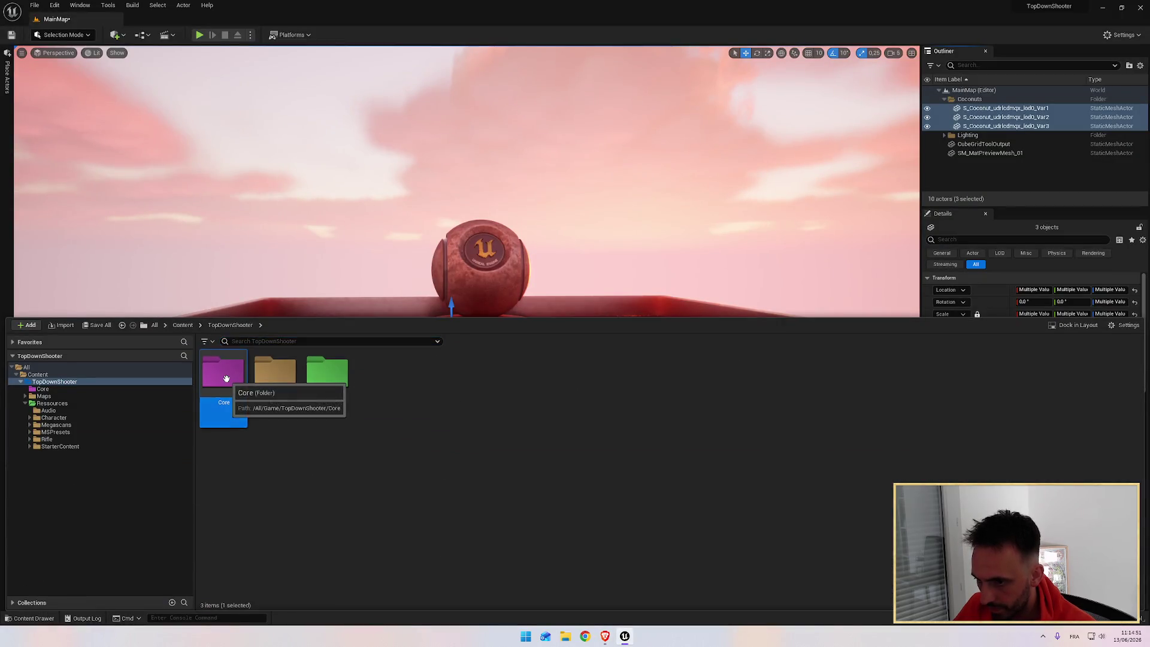
Open the Core folder and start a new Blueprint Class there
{"action": "double_click", "coordinate": [225, 375]}
{"action": "key", "text": "alt+Tab"}
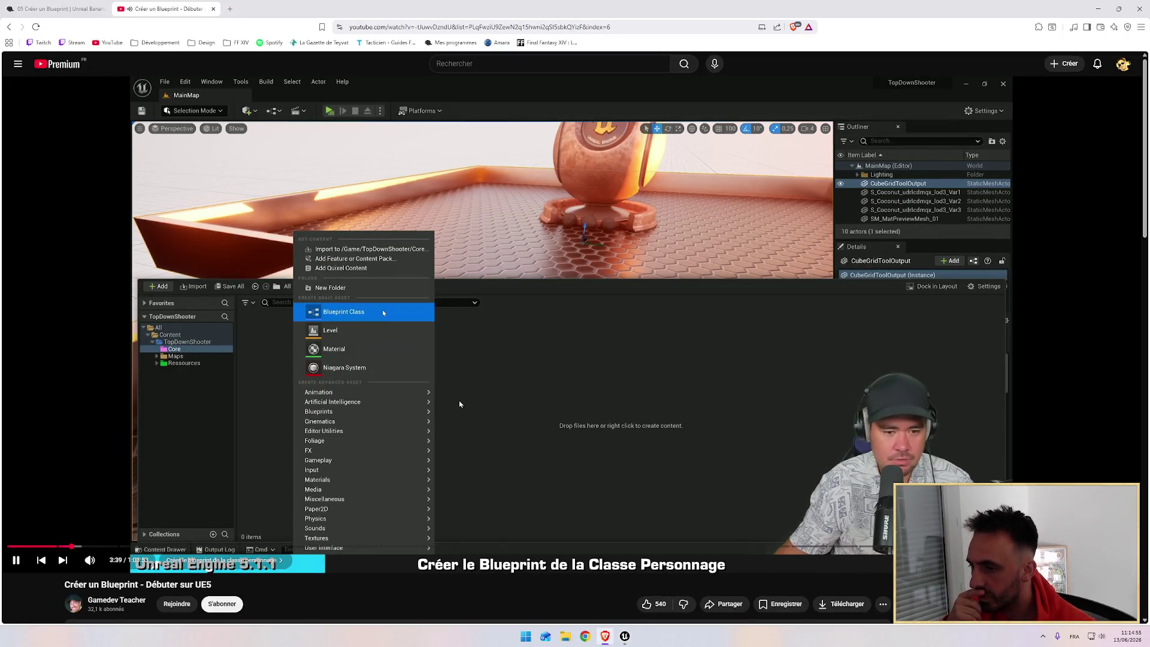
{"action": "key", "text": "alt+Tab"}
{"action": "right_click", "coordinate": [262, 410]}
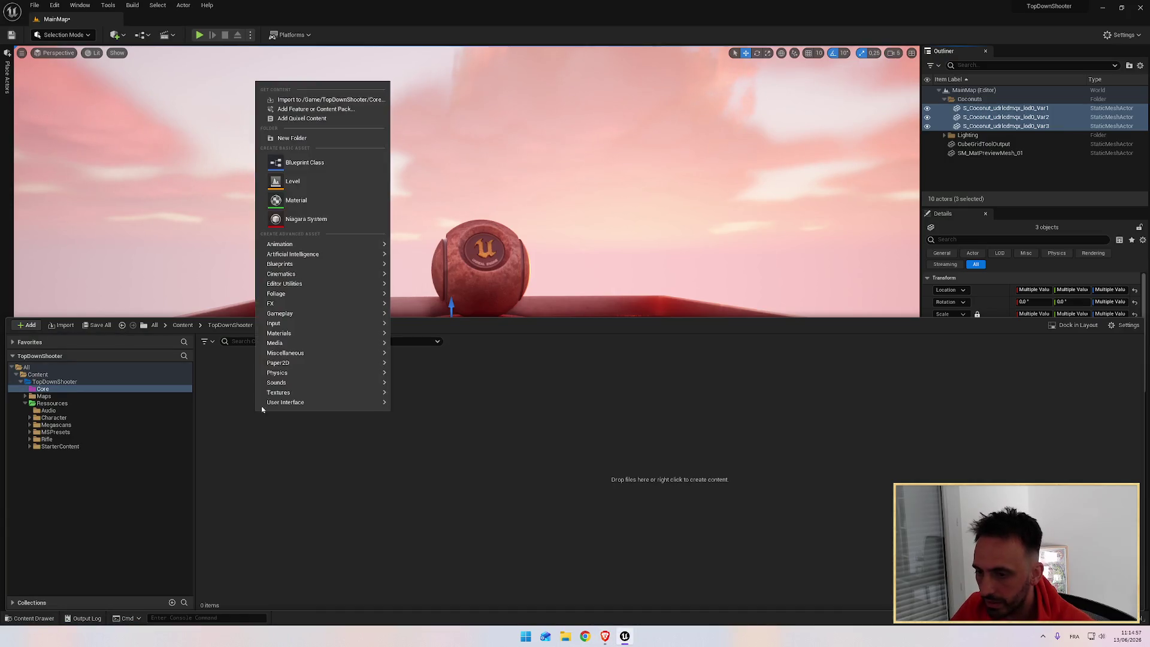
{"action": "left_click", "coordinate": [312, 163]}
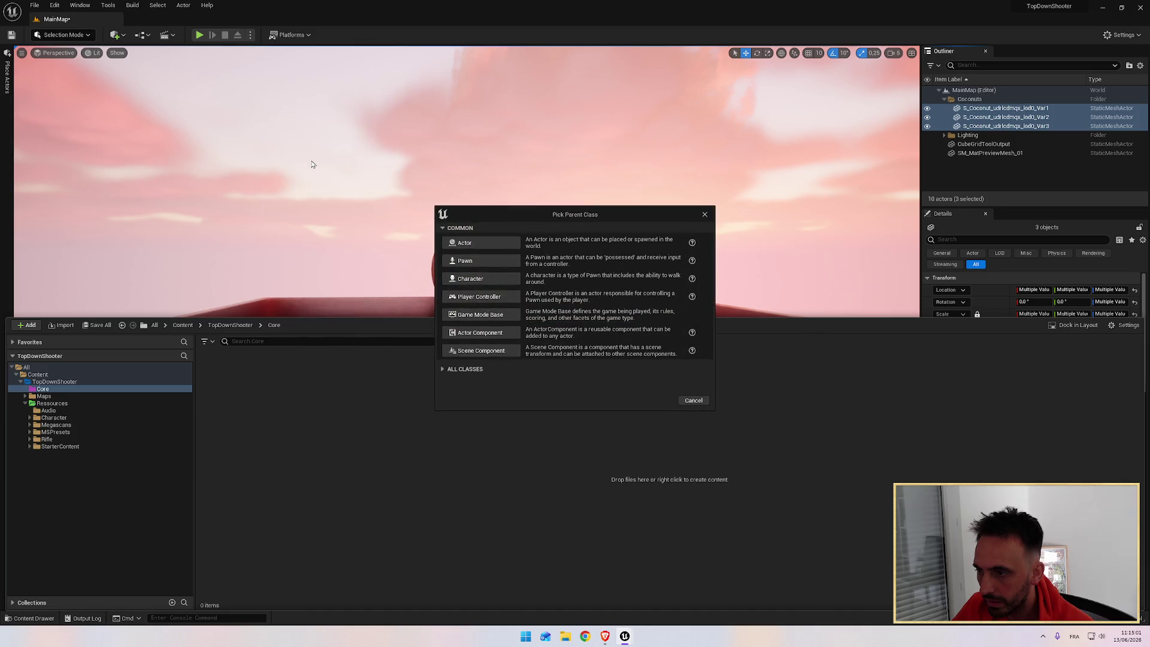
{"action": "mouse_move", "coordinate": [494, 209]}
{"action": "left_mouse_down"}
{"action": "mouse_move", "coordinate": [445, 184]}
{"action": "mouse_move", "coordinate": [450, 219]}
{"action": "left_mouse_up"}
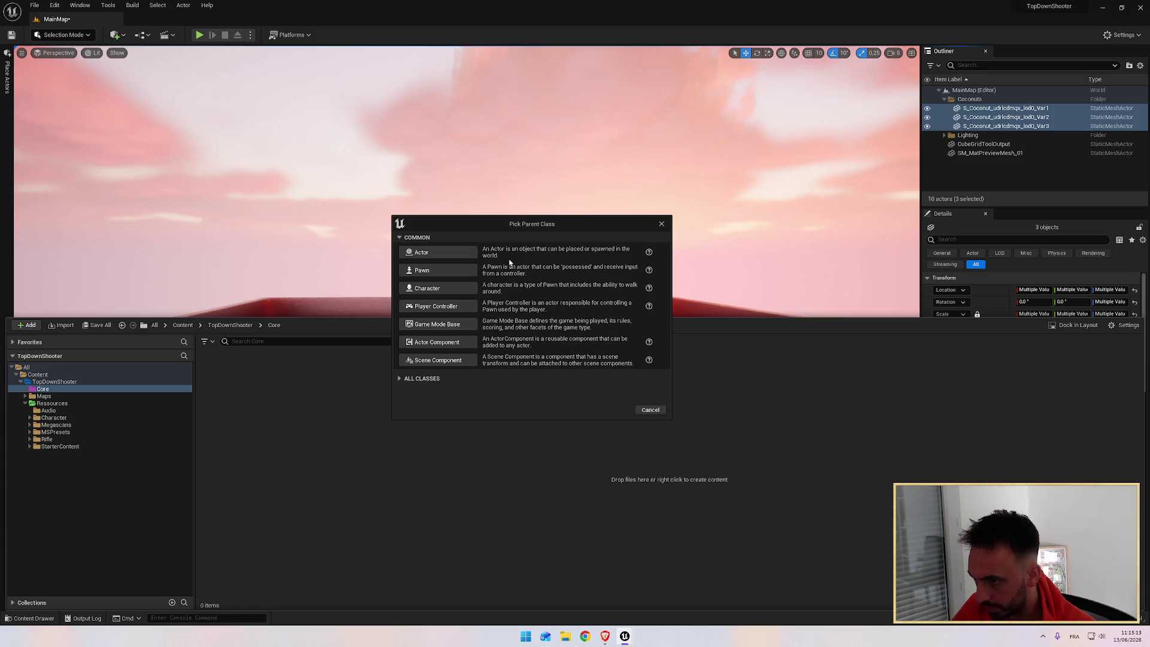
Follow the tutorial through the parent-class list, then choose Character as parent class
{"action": "left_click", "coordinate": [605, 636]}
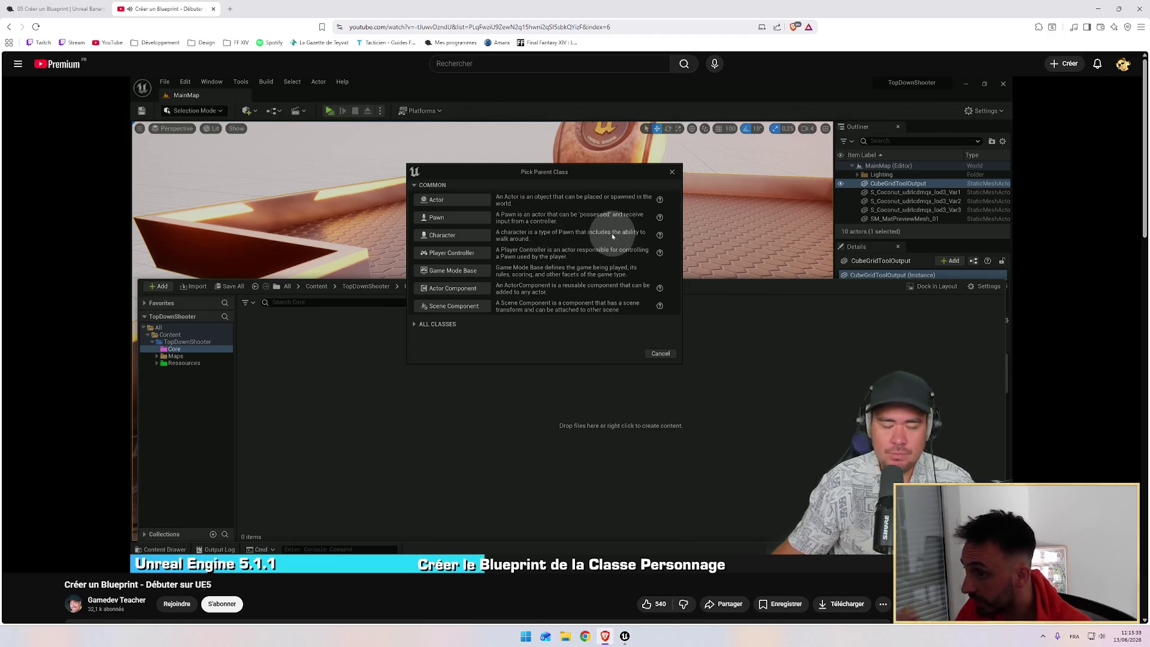
{"action": "left_click", "coordinate": [557, 359]}
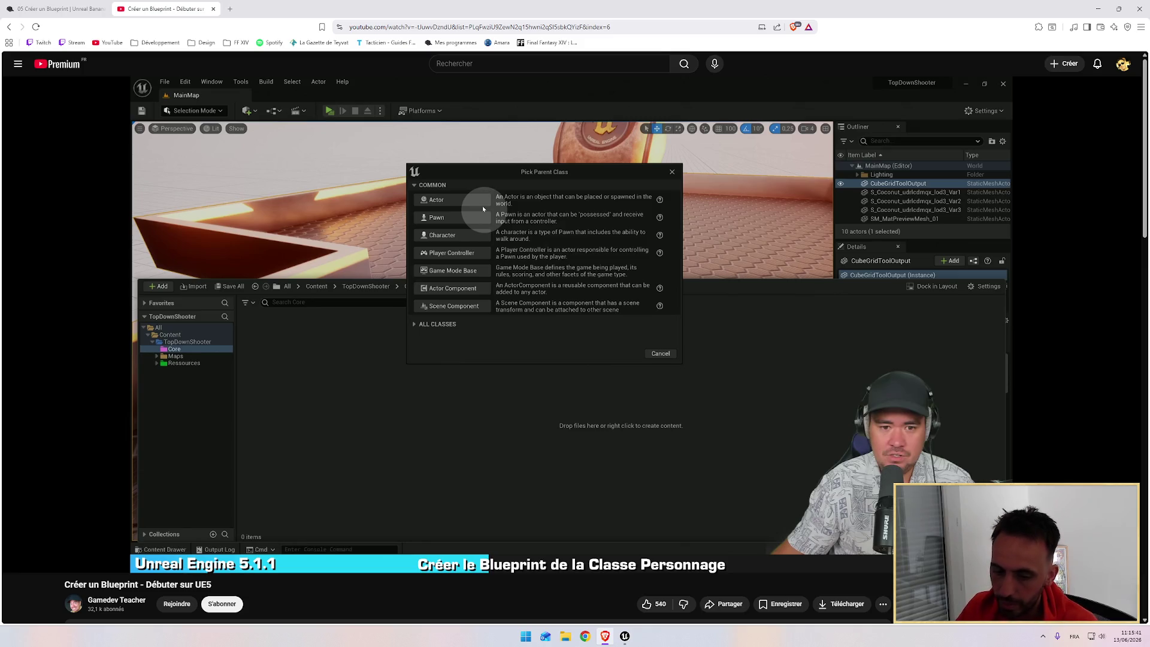
{"action": "key", "text": "alt+Tab"}
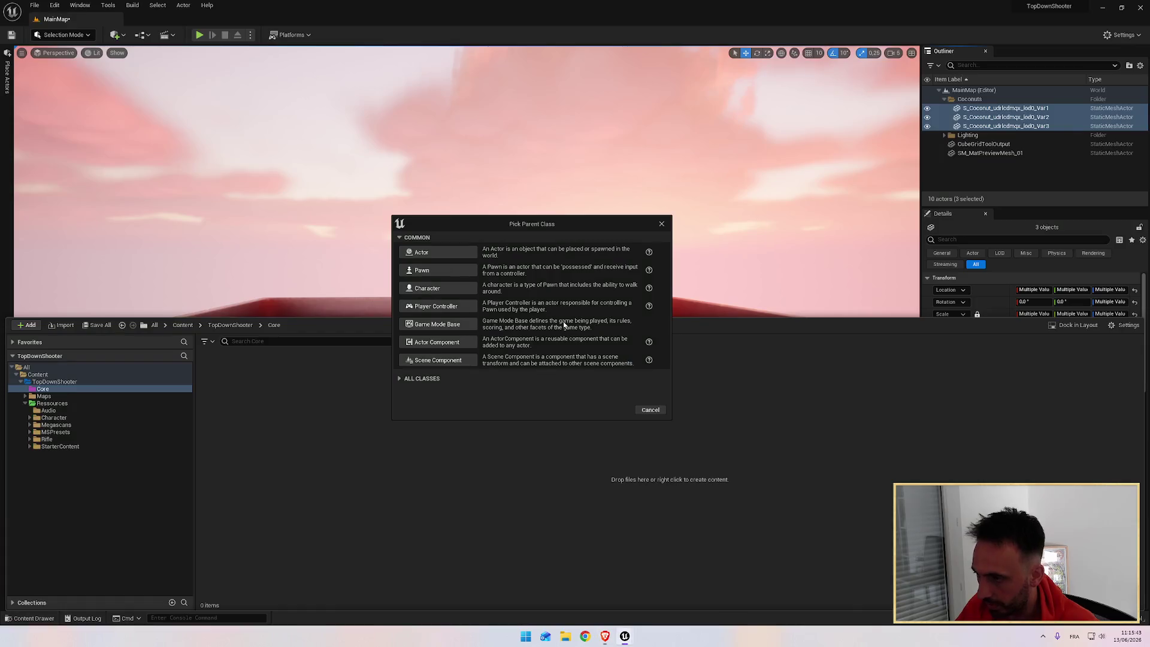
{"action": "key", "text": "alt+Tab"}
{"action": "left_click", "coordinate": [626, 322]}
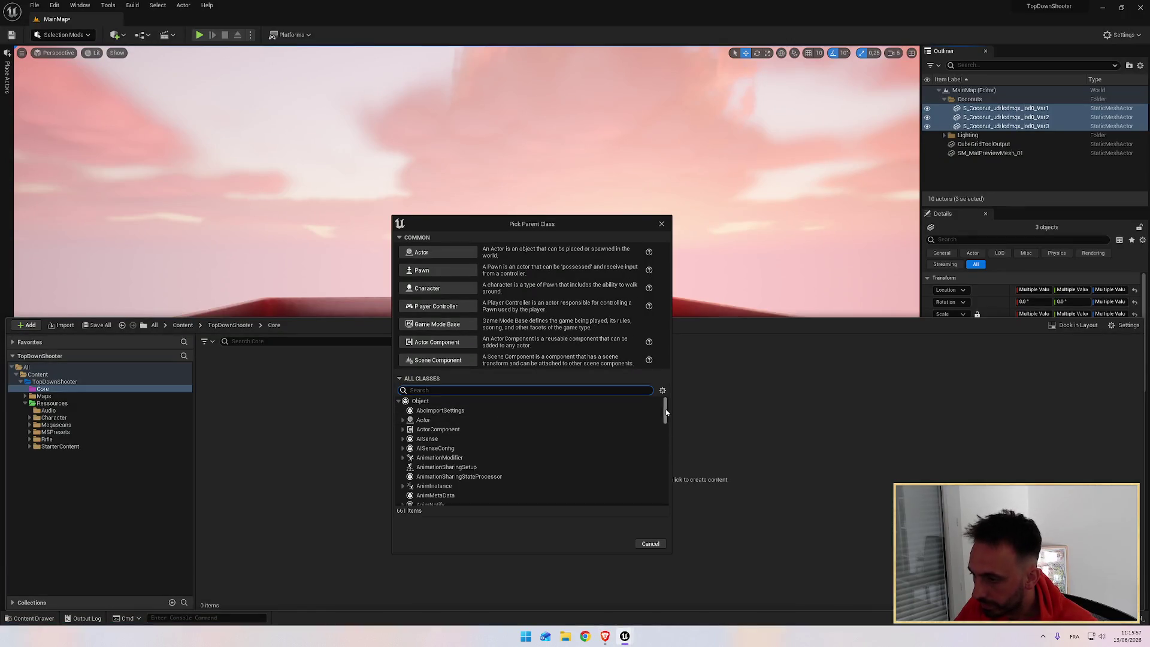
{"action": "mouse_move", "coordinate": [667, 414]}
{"action": "left_mouse_down"}
{"action": "mouse_move", "coordinate": [672, 493]}
{"action": "mouse_move", "coordinate": [667, 404]}
{"action": "left_mouse_up"}
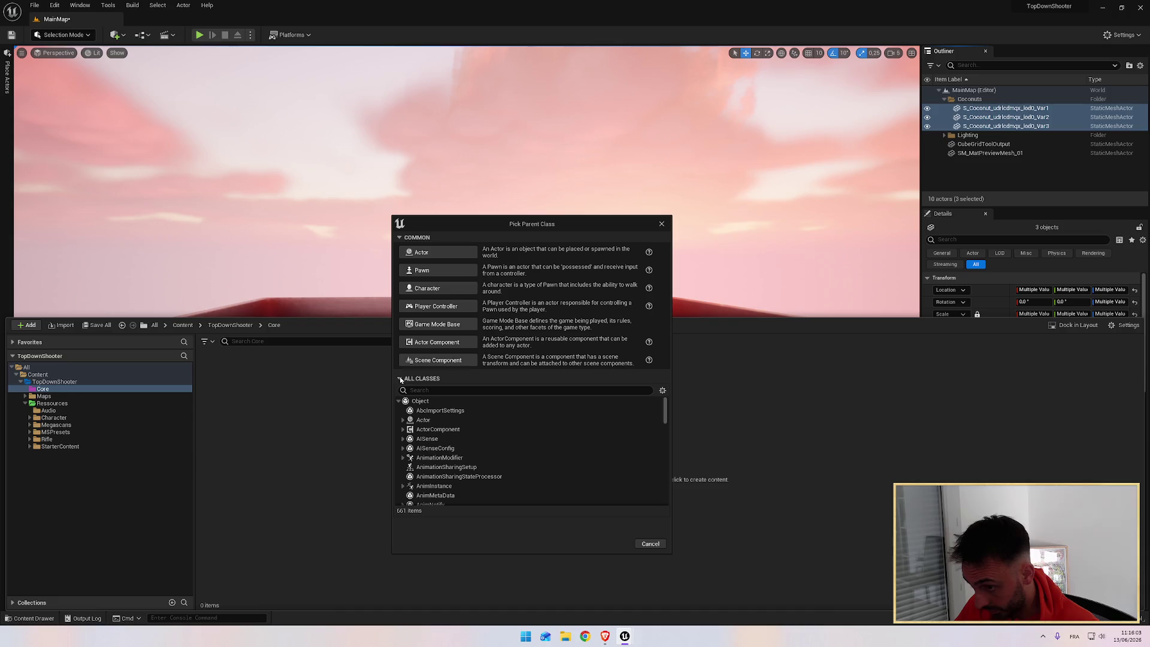
{"action": "key", "text": "alt+Tab"}
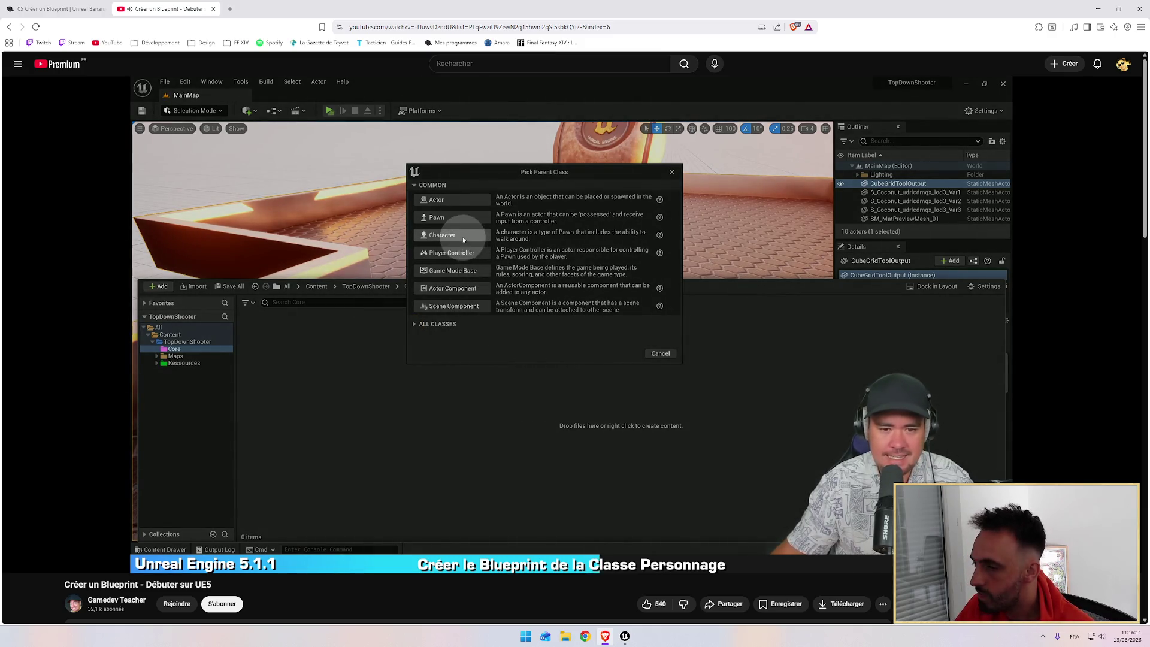
{"action": "key", "text": "alt+Tab"}
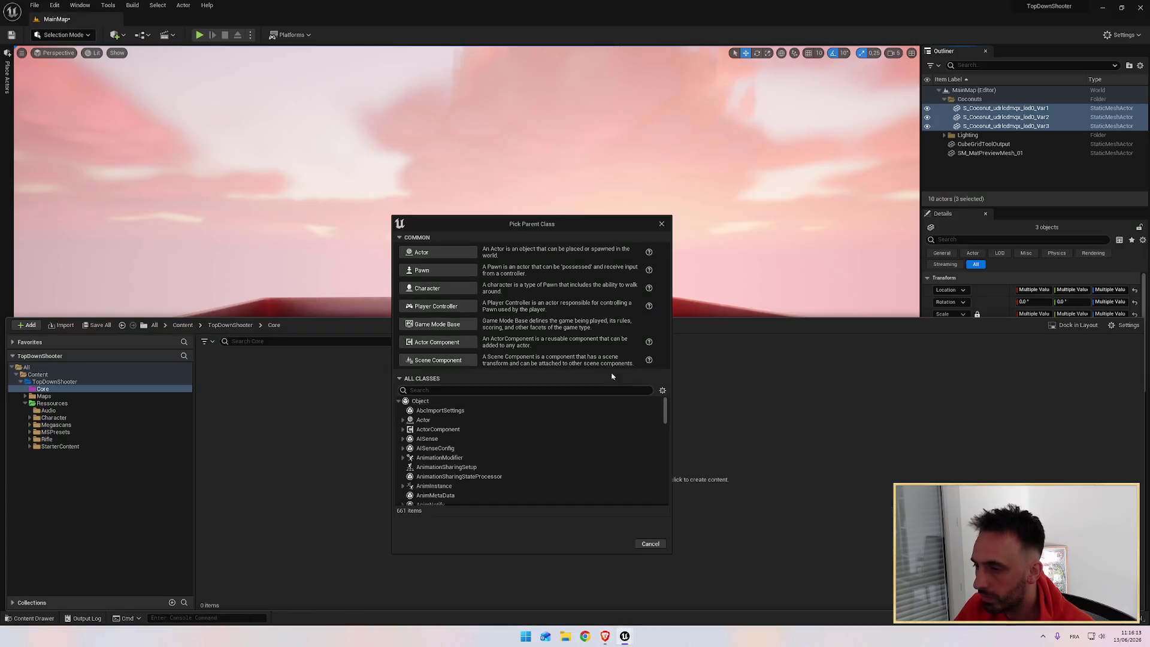
{"action": "left_click", "coordinate": [442, 286]}
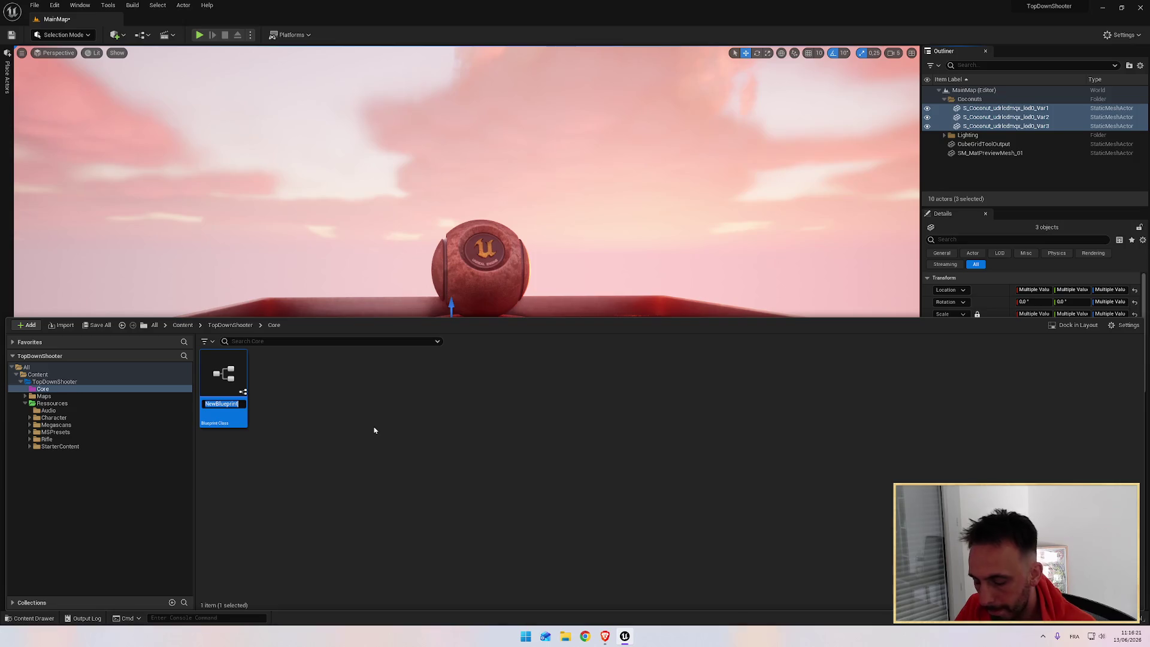
Rename the NewBlueprint asset to BP_Character while following the tutorial
{"action": "key", "text": "alt+Tab"}
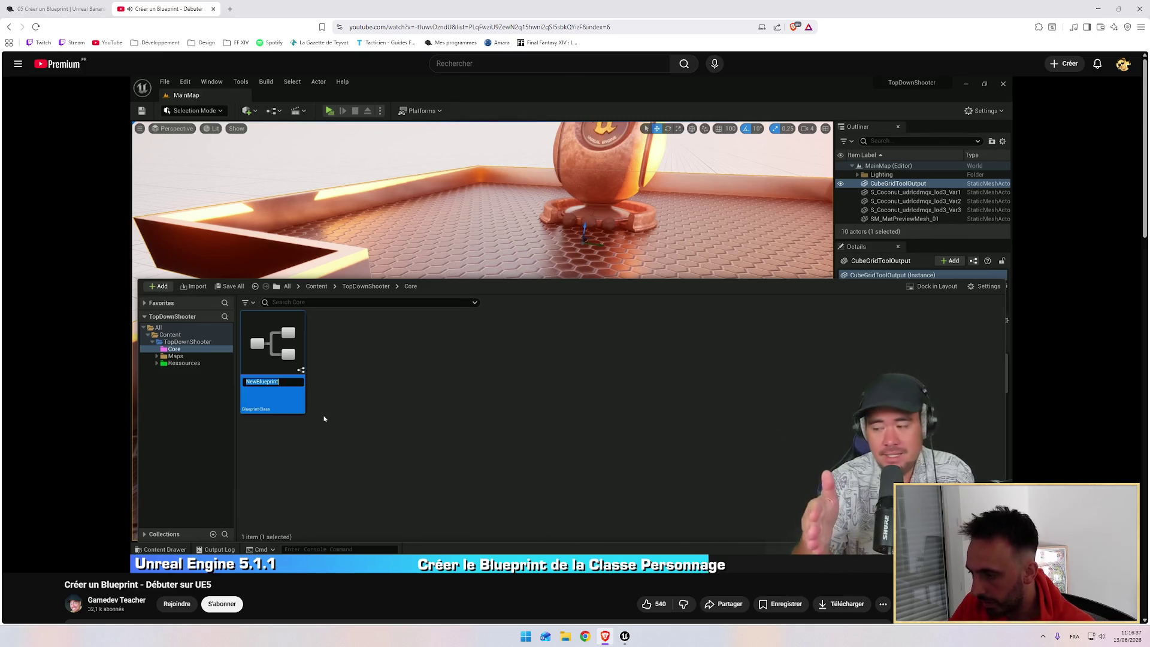
{"action": "key", "text": "alt+Tab"}
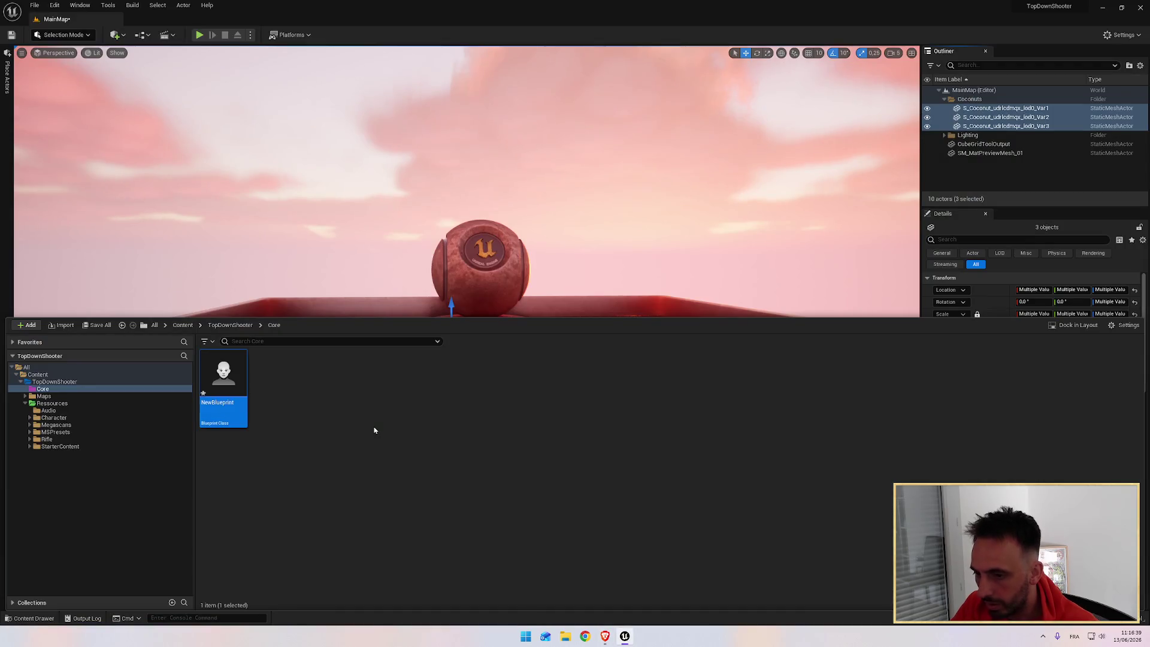
{"action": "key", "text": "F2"}
{"action": "type", "text": "BP_Cha"}
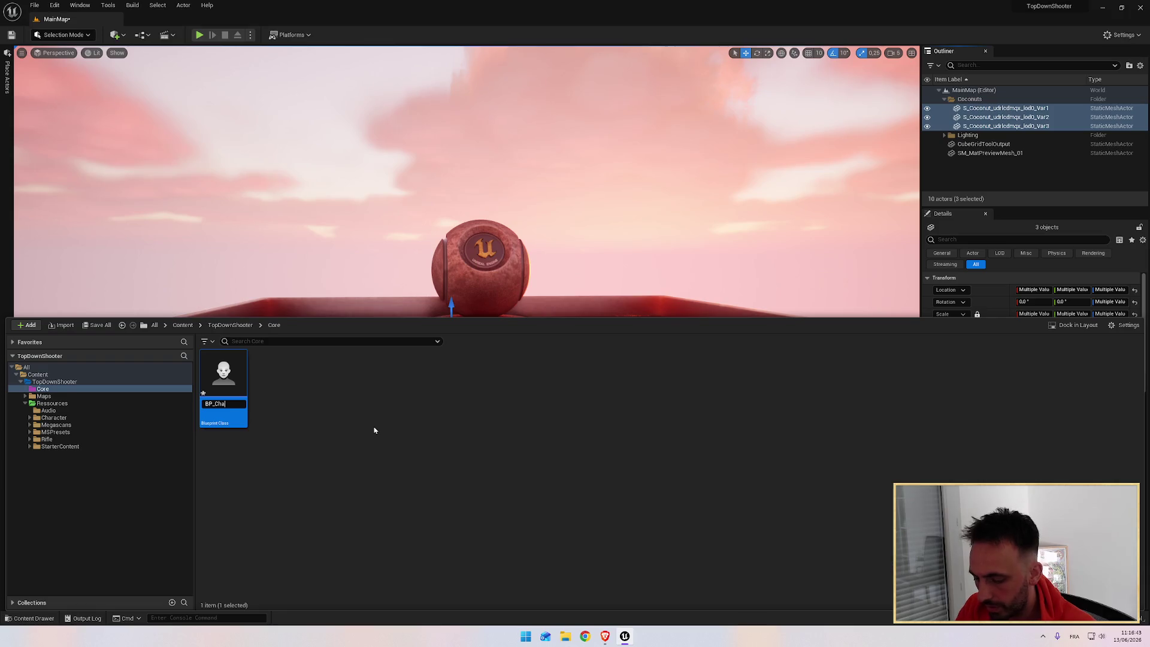
{"action": "key", "text": "alt+Tab"}
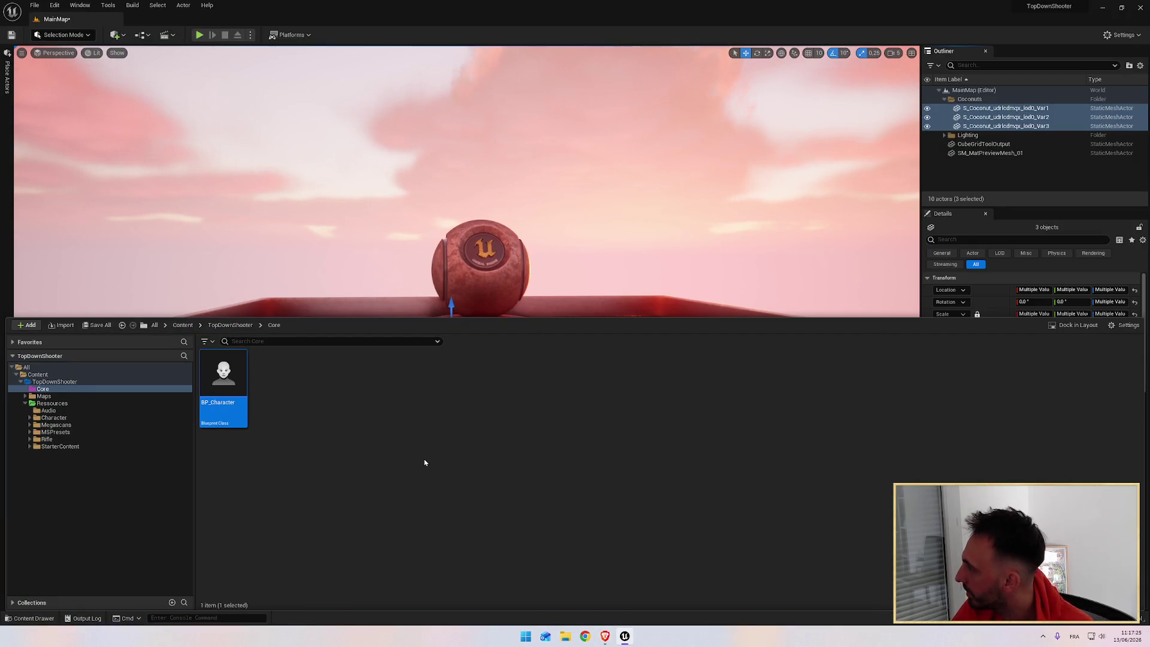
{"action": "key", "text": "alt+Tab"}
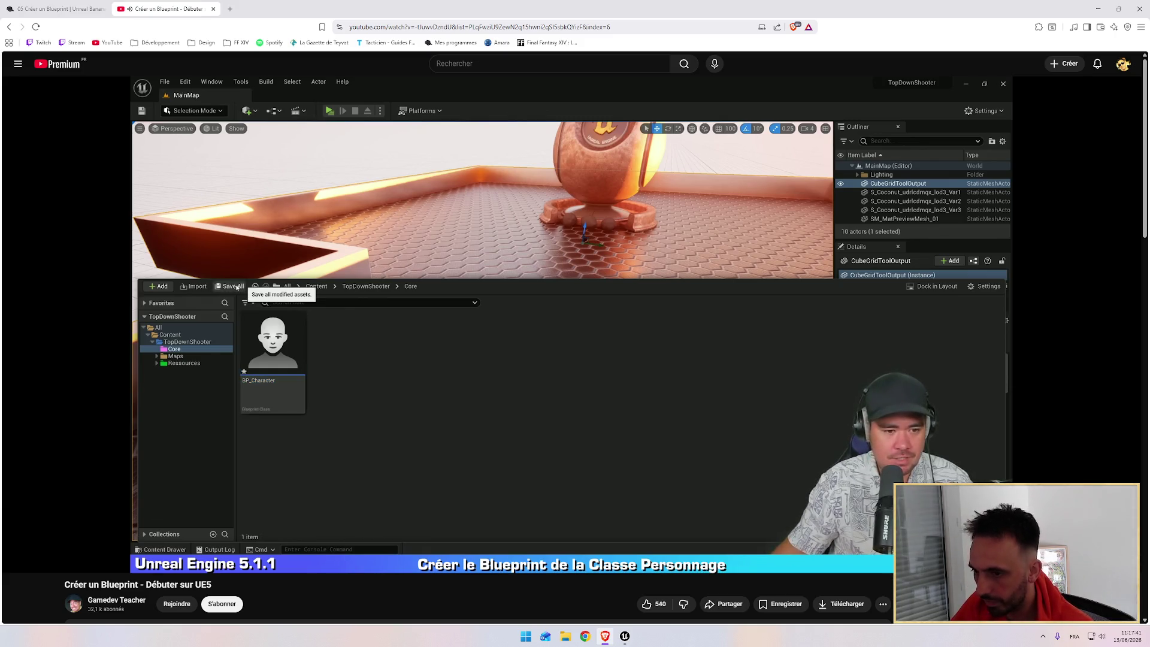
Save all modified assets, including MainMap and its CubeGridToolOutput
{"action": "key", "text": "alt+Tab"}
{"action": "left_click", "coordinate": [97, 324]}
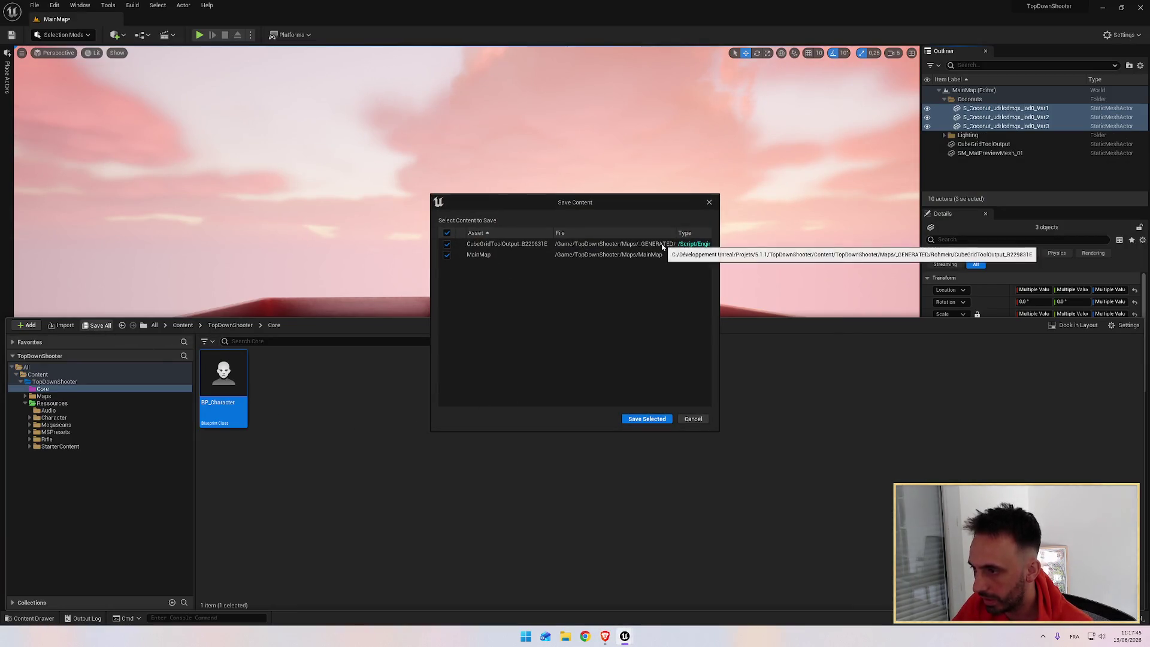
{"action": "left_click", "coordinate": [640, 421]}
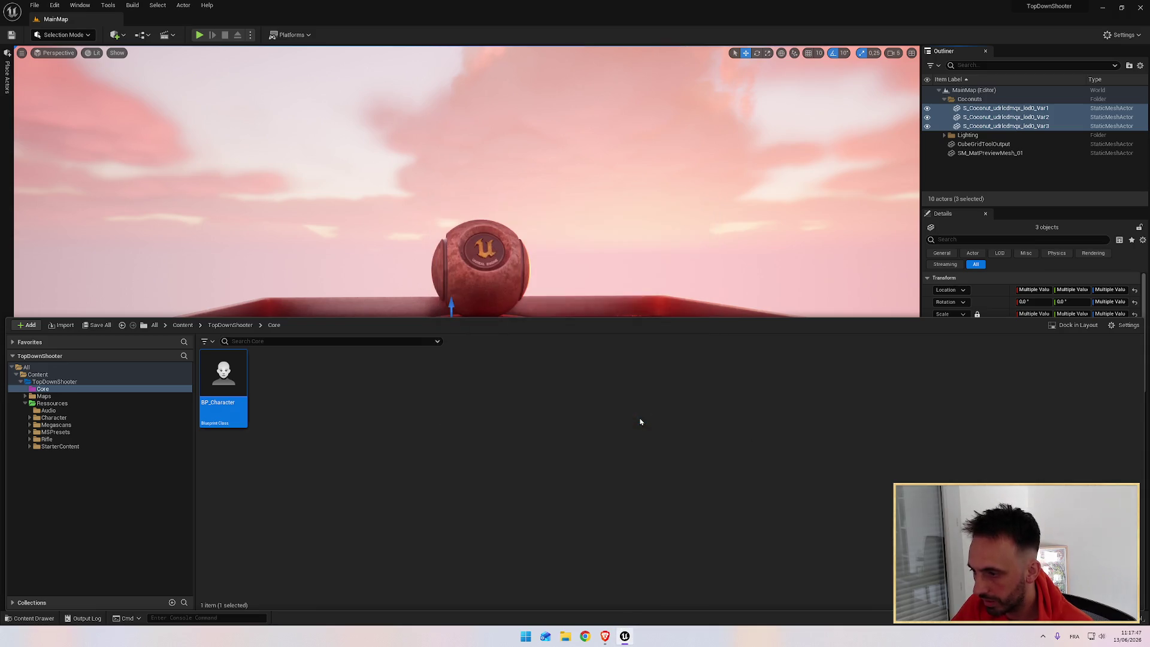
{"action": "key", "text": "alt+Tab"}
{"action": "key", "text": "alt+Tab"}
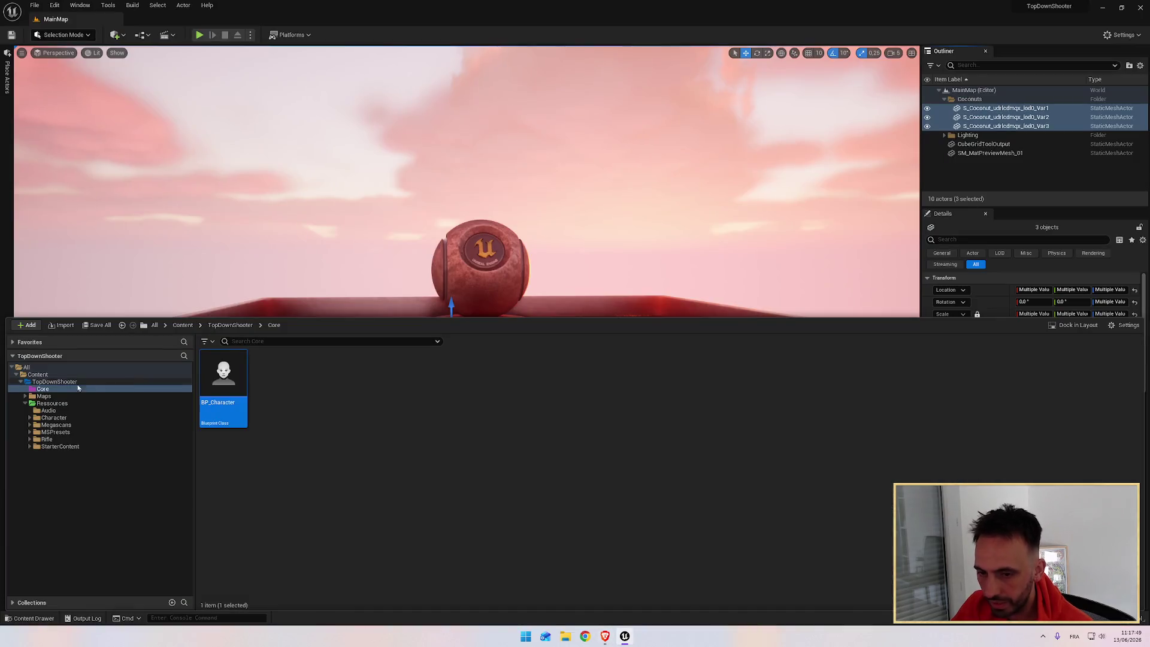
{"action": "left_click", "coordinate": [144, 396]}
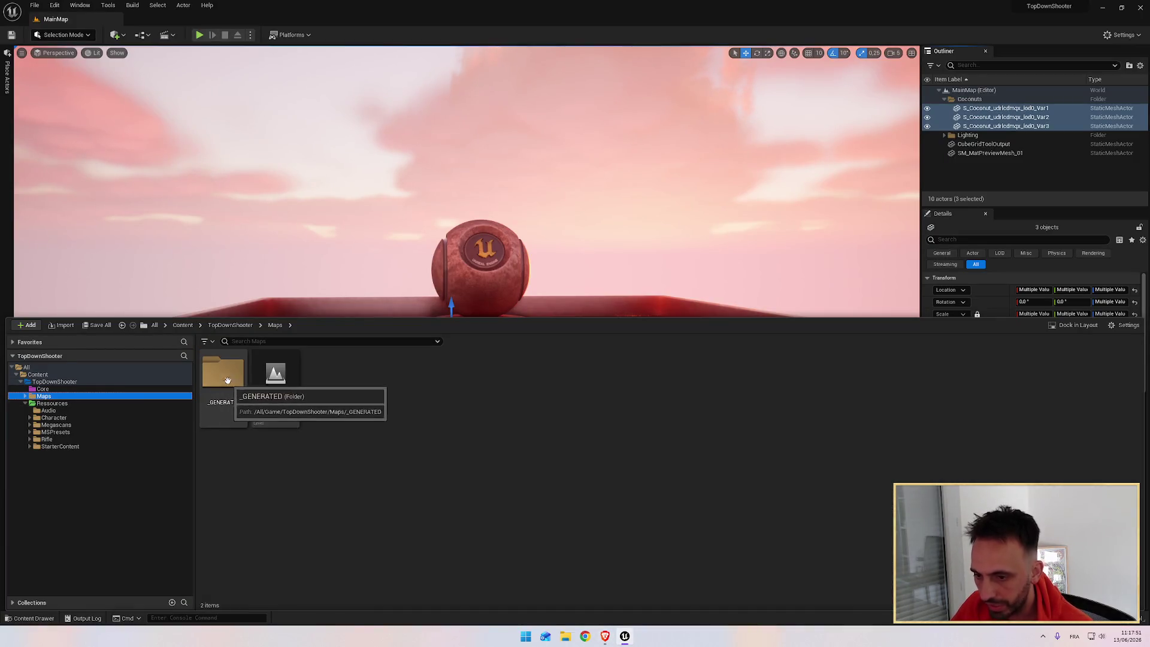
Open BP_Character from the Core folder and orbit around its capsule
{"action": "left_click", "coordinate": [605, 636]}
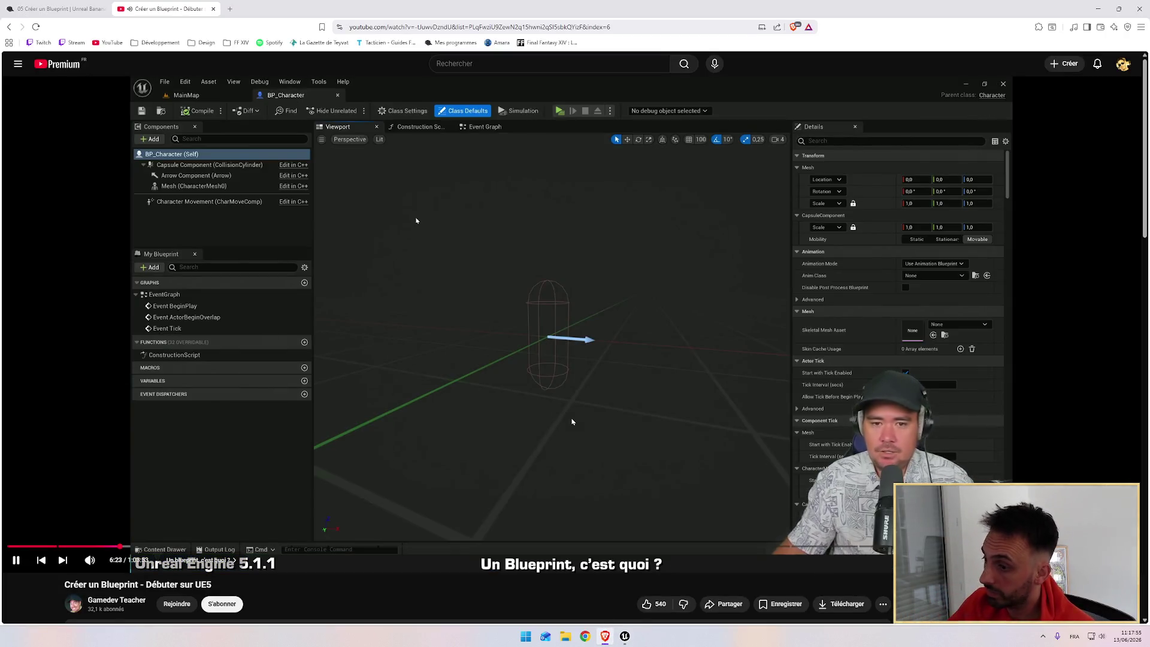
{"action": "key", "text": "alt+Tab"}
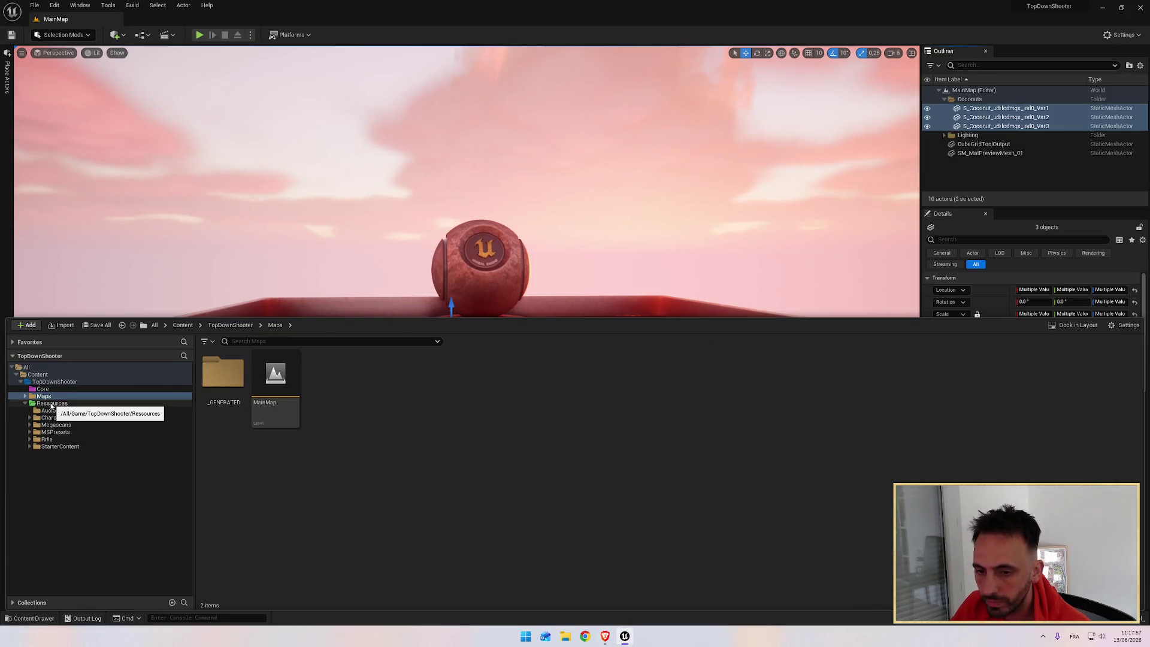
{"action": "left_click", "coordinate": [43, 389]}
{"action": "left_click", "coordinate": [210, 383]}
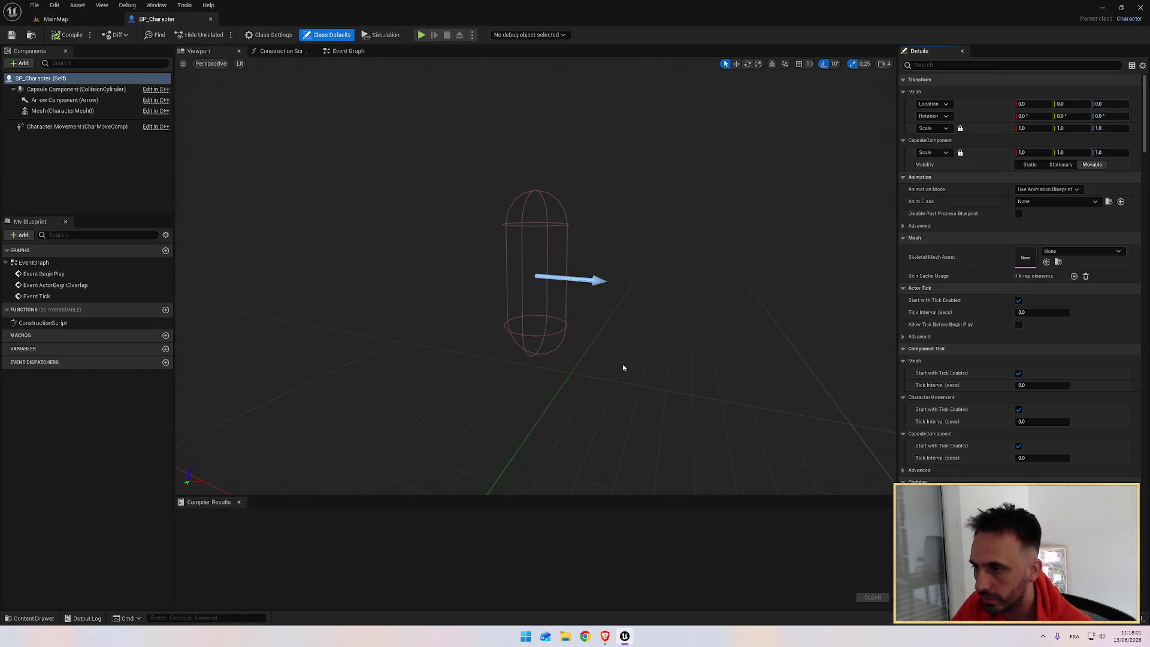
{"action": "mouse_move", "coordinate": [623, 367]}
{"action": "left_mouse_down"}
{"action": "mouse_move", "coordinate": [480, 356]}
{"action": "mouse_move", "coordinate": [626, 362]}
{"action": "left_mouse_up"}
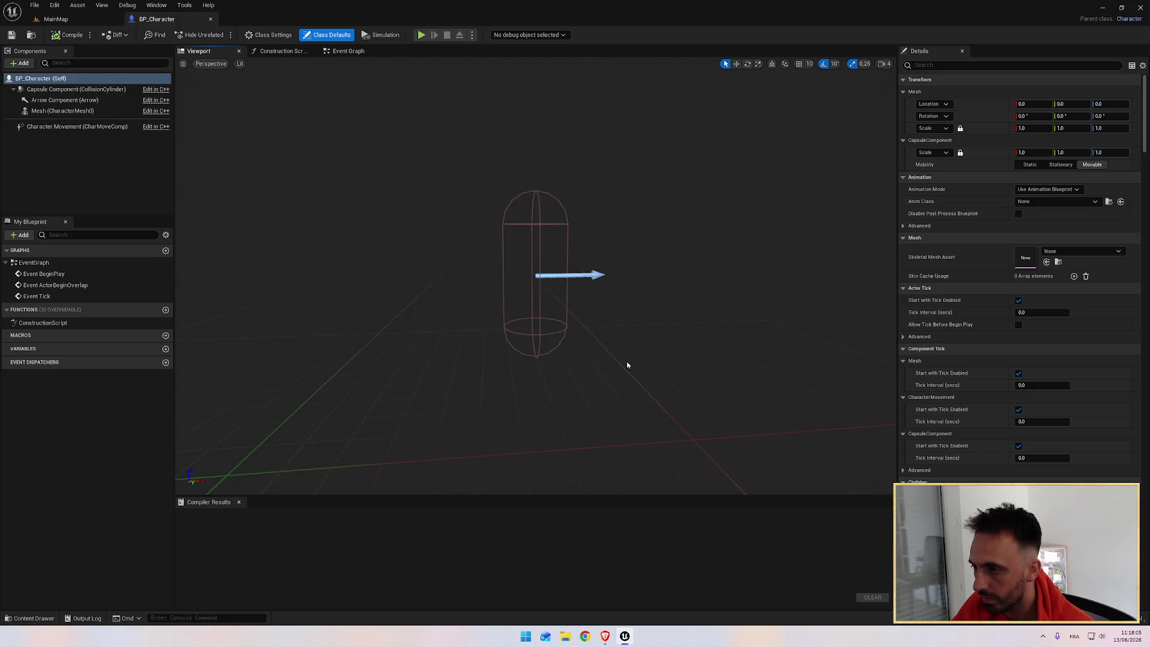
Close the BP_Character blueprint editor, then reopen BP_Character from the Core folder
{"action": "key", "text": "alt+Tab"}
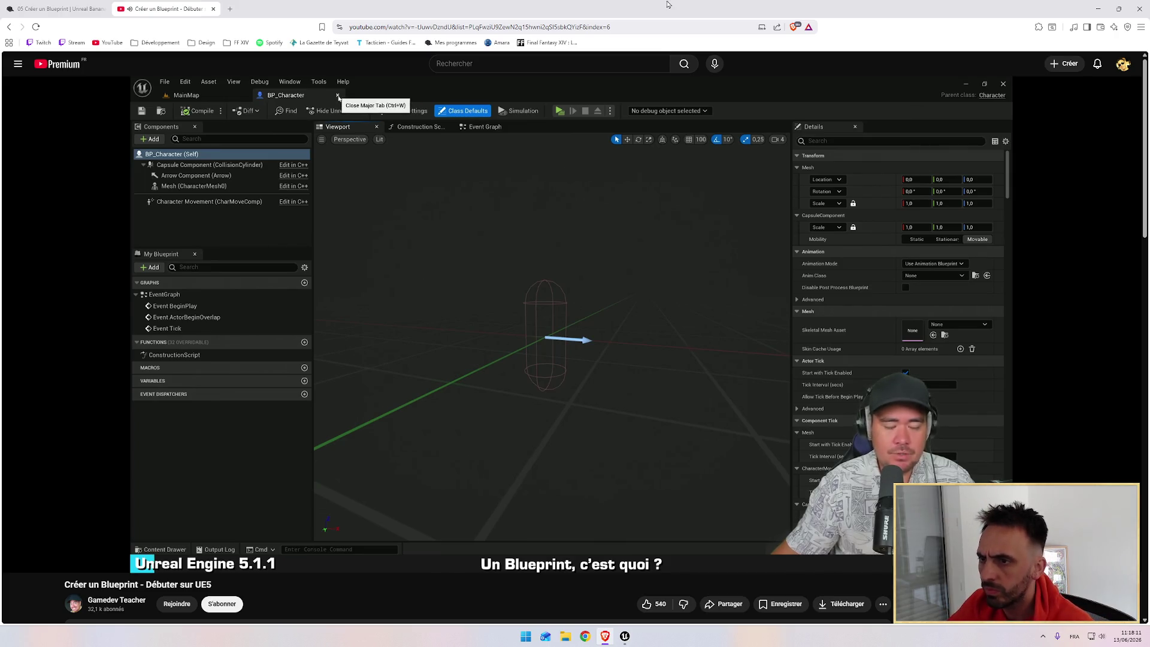
{"action": "mouse_move", "coordinate": [609, 221]}
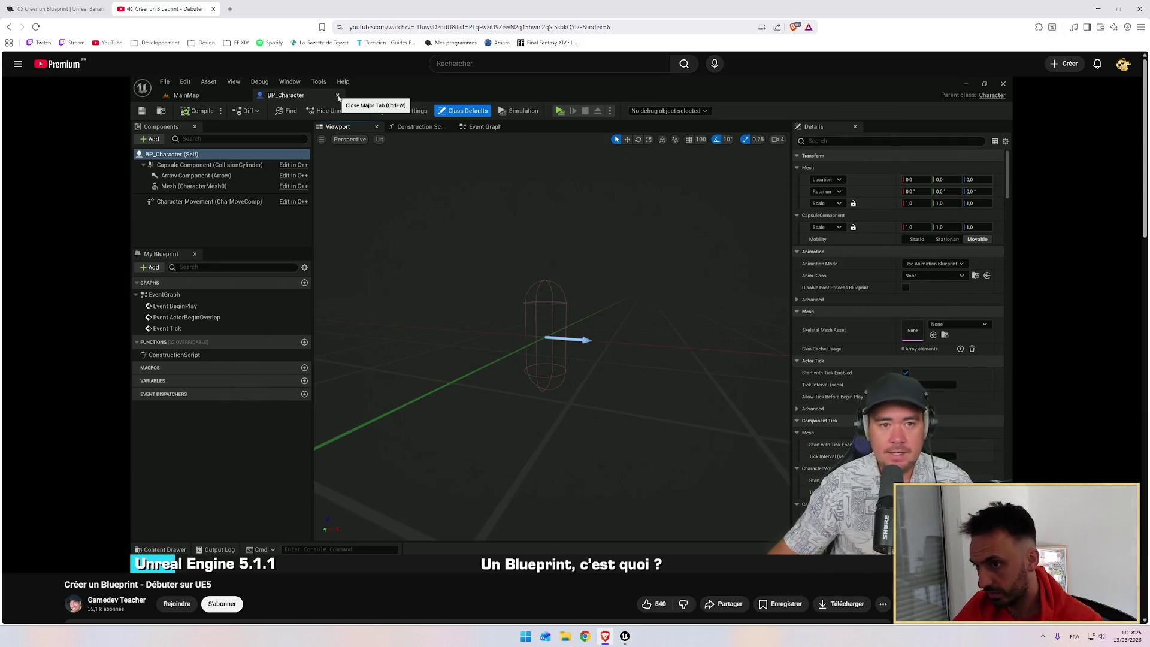
{"action": "key", "text": "alt+Tab"}
{"action": "key", "text": "alt+Tab"}
{"action": "key", "text": "alt+Tab"}
{"action": "left_click", "coordinate": [209, 22]}
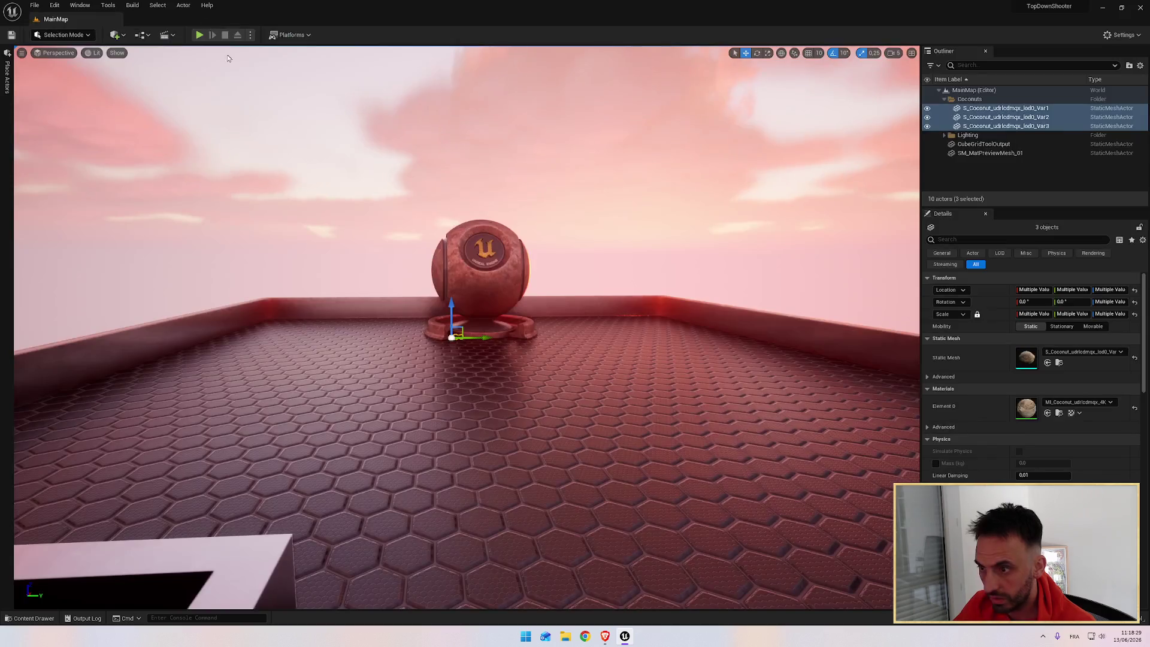
{"action": "key", "text": "alt+Tab"}
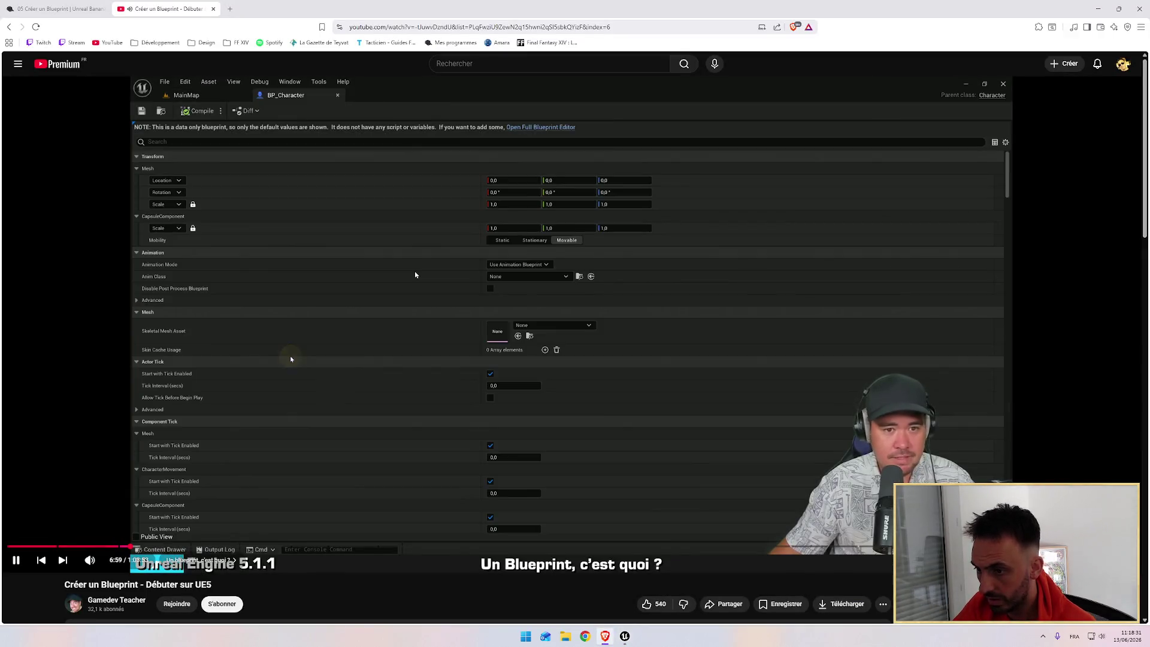
{"action": "key", "text": "alt+Tab"}
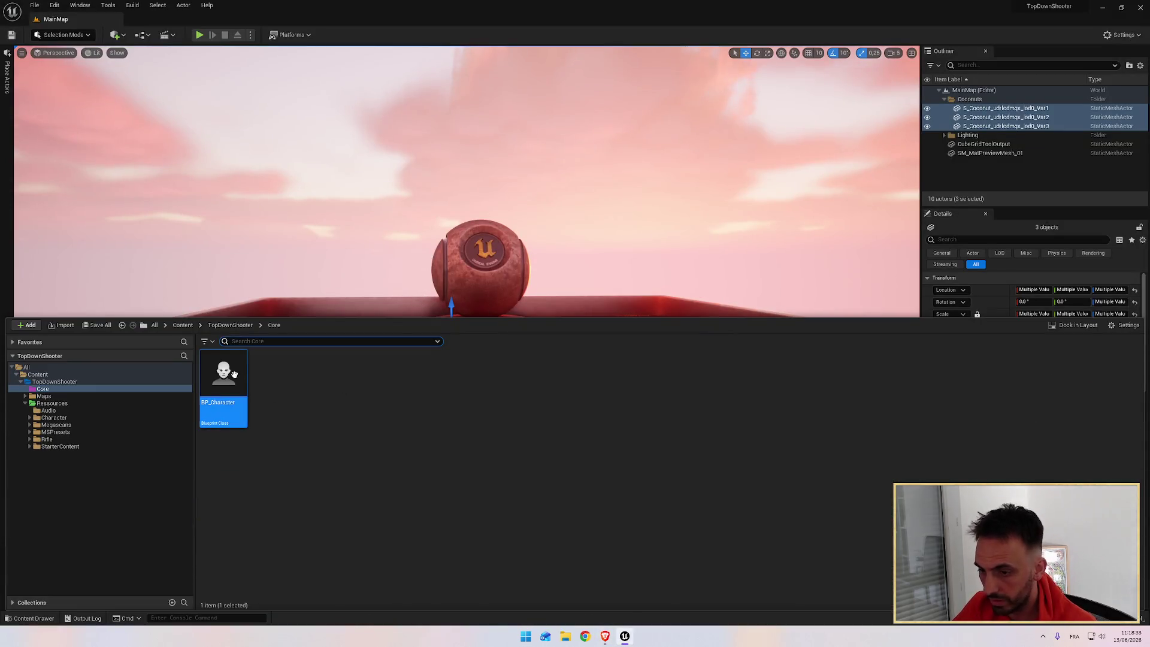
{"action": "double_click", "coordinate": [224, 380]}
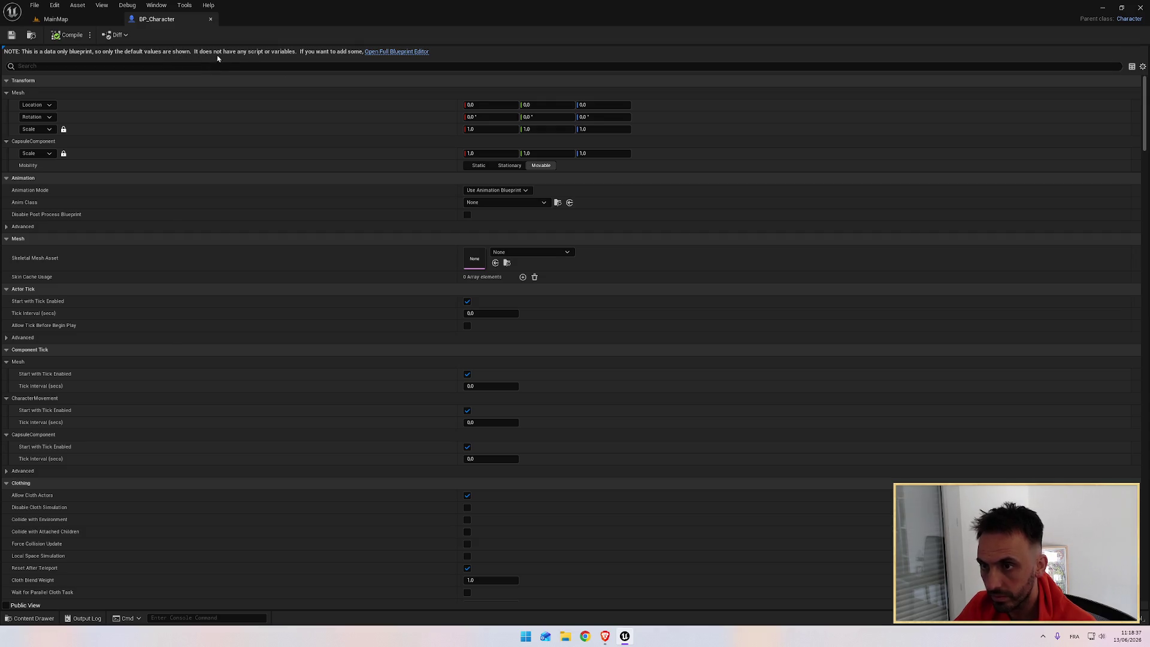
Open BP_Character in the full Blueprint editor and show its Viewport tab
{"action": "left_click", "coordinate": [388, 52]}
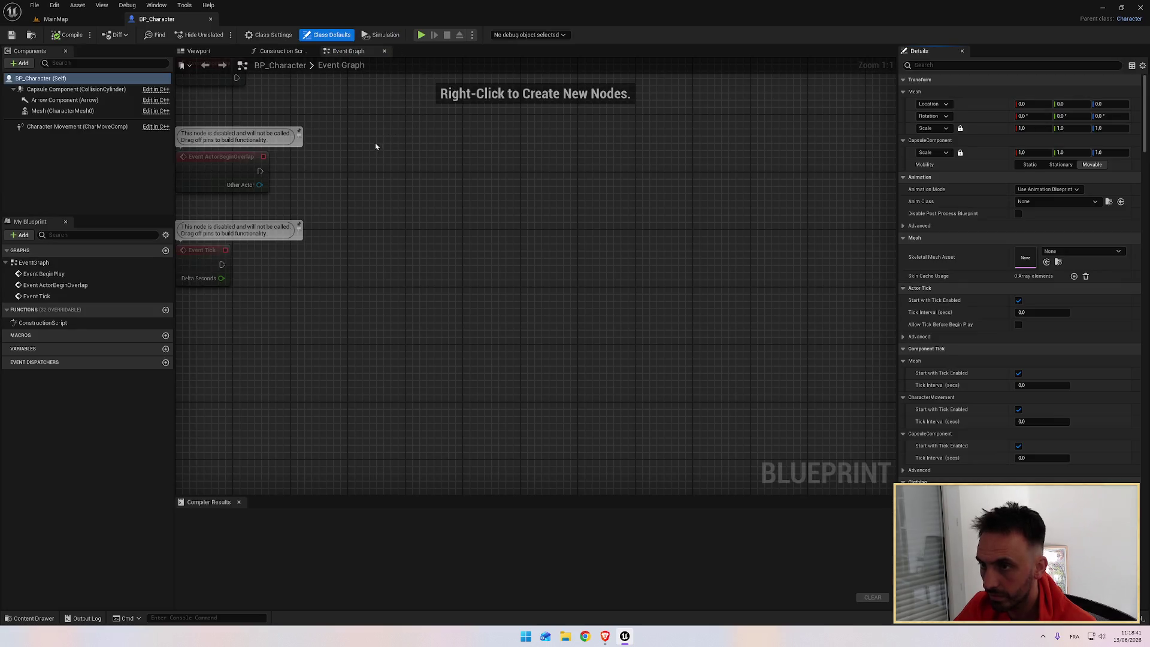
{"action": "left_click", "coordinate": [214, 54]}
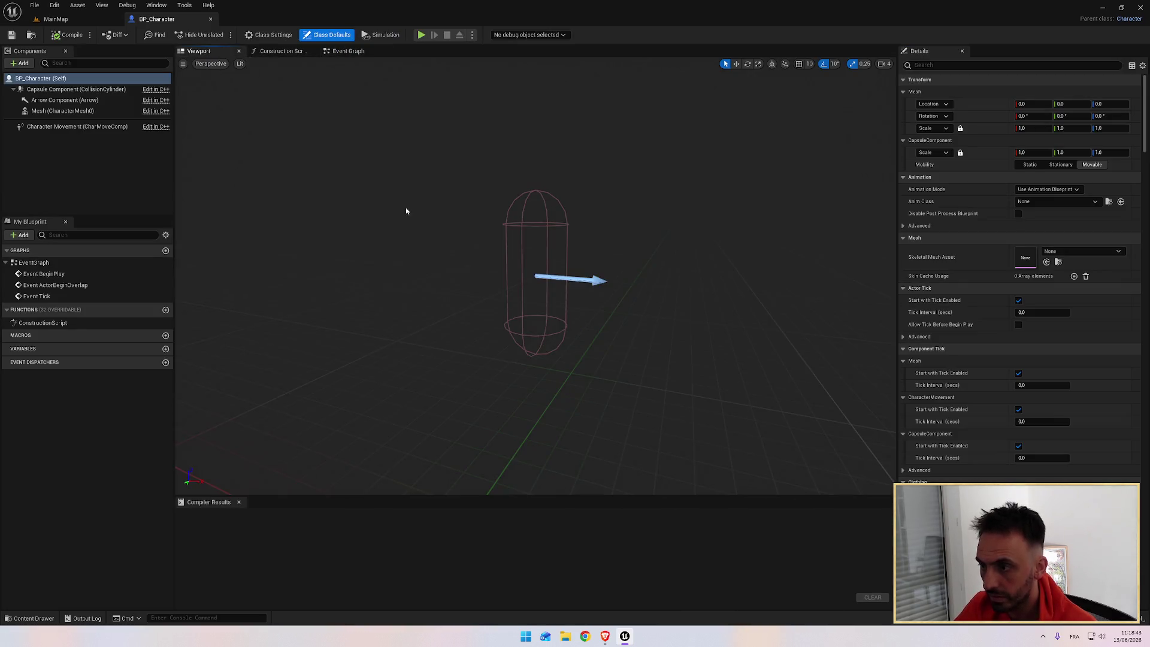
{"action": "key", "text": "alt+Tab"}
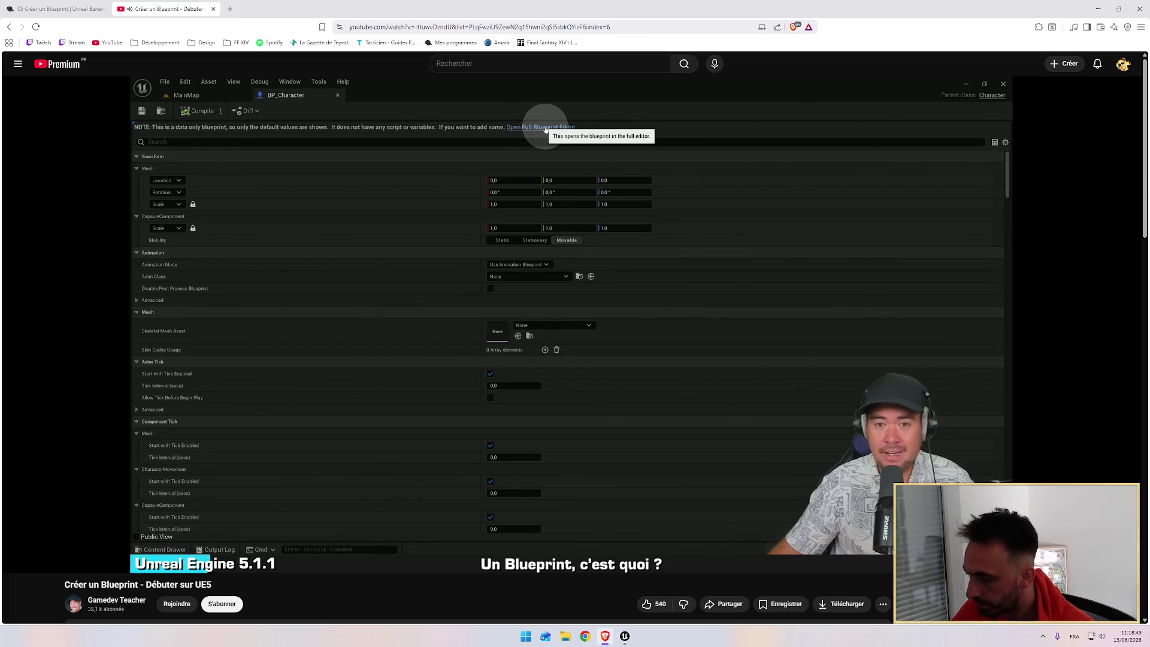
{"action": "key", "text": "alt+Tab"}
Orbit and zoom the viewport around the character capsule, then follow along in the tutorial
{"action": "left_click_drag", "start_coordinate": [489, 289], "coordinate": [569, 290]}
{"action": "mouse_move", "coordinate": [480, 259]}
{"action": "left_mouse_down"}
{"action": "mouse_move", "coordinate": [480, 239]}
{"action": "mouse_move", "coordinate": [481, 288]}
{"action": "mouse_move", "coordinate": [465, 262]}
{"action": "left_mouse_up"}
{"action": "scroll", "coordinate": [466, 263], "scroll_direction": "up", "scroll_amount": 5}
{"action": "scroll", "coordinate": [468, 263], "scroll_direction": "down", "scroll_amount": 5}
{"action": "left_click_drag", "start_coordinate": [652, 244], "coordinate": [655, 242]}
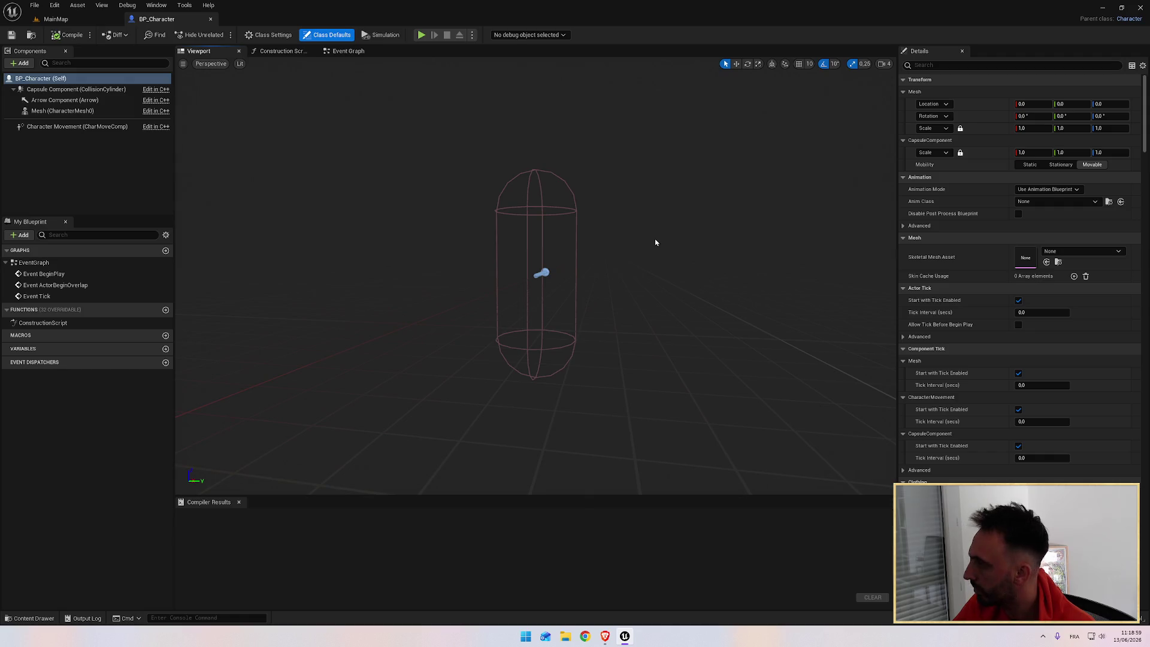
{"action": "key", "text": "alt+Tab"}
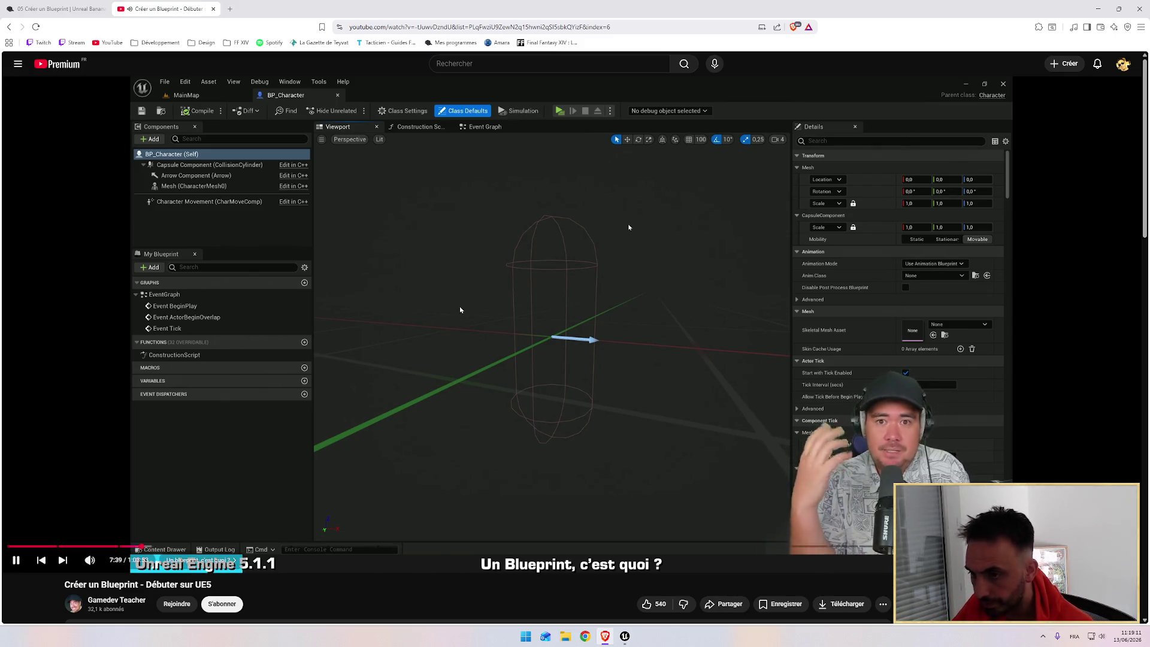
{"action": "key", "text": "alt+Tab"}
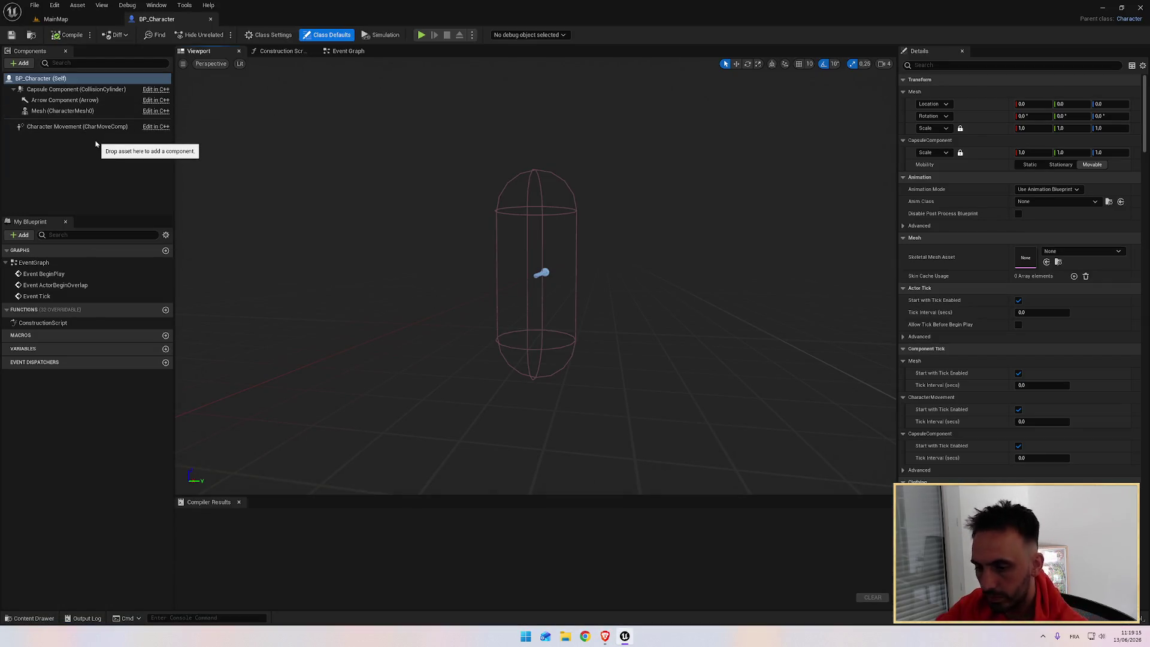
{"action": "key", "text": "alt+Tab"}
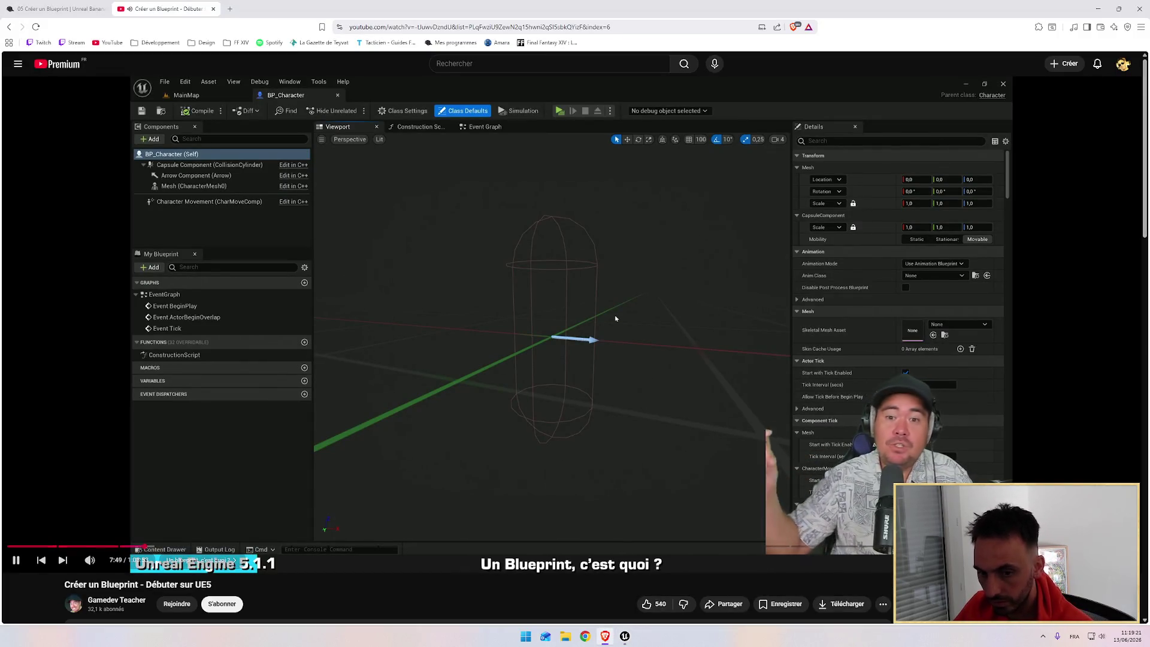
{"action": "mouse_move", "coordinate": [446, 315]}
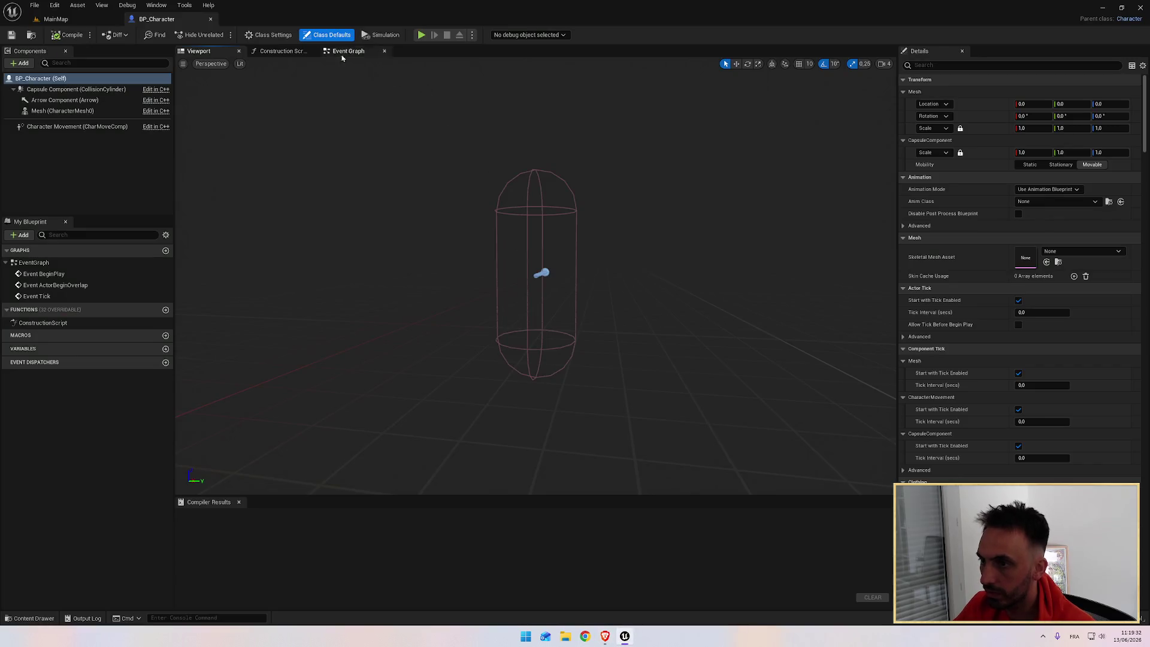
View and pan the Construction Script graph, then go back to the Viewport tab
{"action": "left_click", "coordinate": [277, 52]}
{"action": "mouse_move", "coordinate": [335, 150]}
{"action": "left_mouse_down"}
{"action": "mouse_move", "coordinate": [329, 165]}
{"action": "mouse_move", "coordinate": [462, 321]}
{"action": "mouse_move", "coordinate": [483, 329]}
{"action": "mouse_move", "coordinate": [367, 295]}
{"action": "left_mouse_up"}
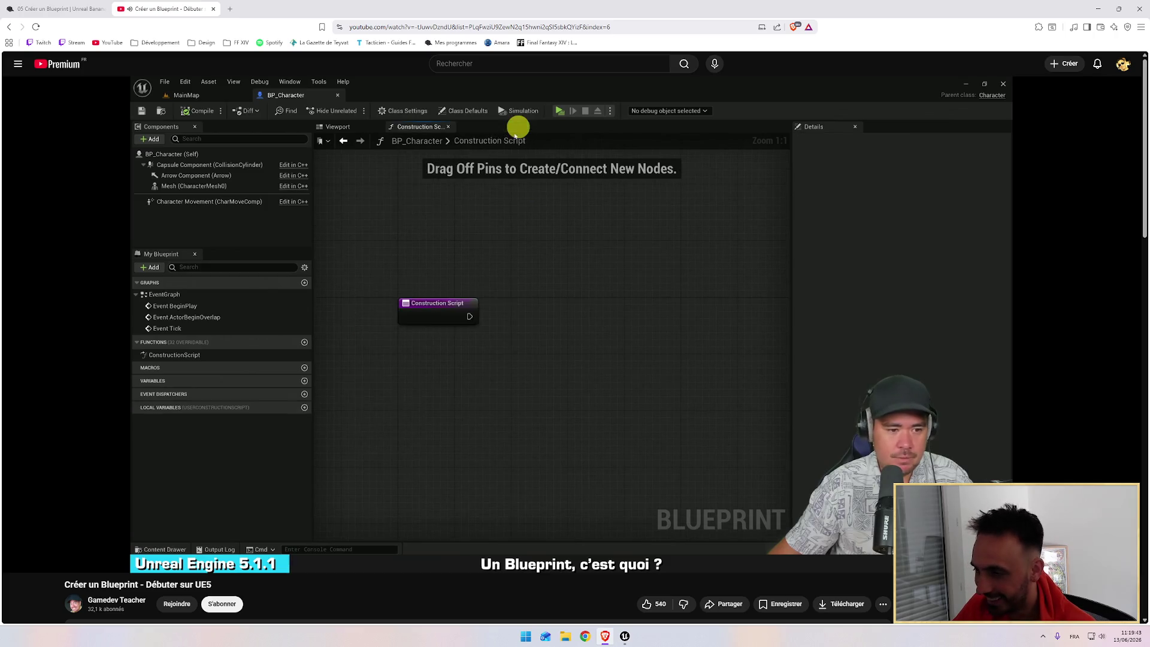
{"action": "key", "text": "alt+Tab"}
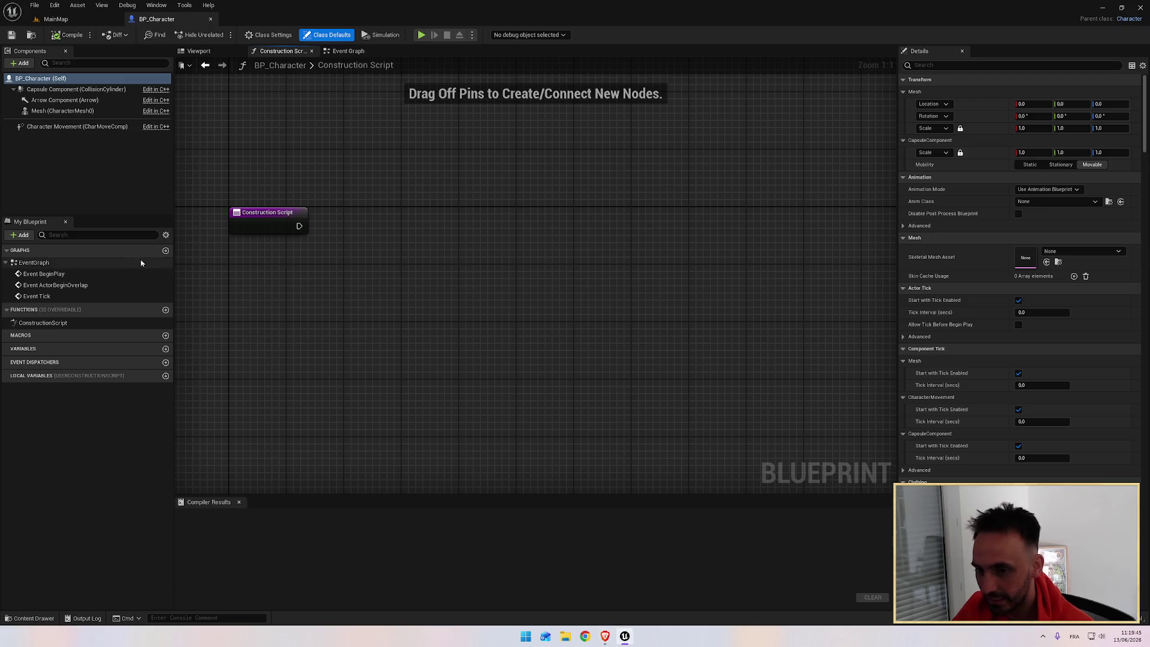
{"action": "left_click", "coordinate": [200, 51]}
Orbit around the capsule while pausing and resuming the tutorial
{"action": "key", "text": "alt+Tab"}
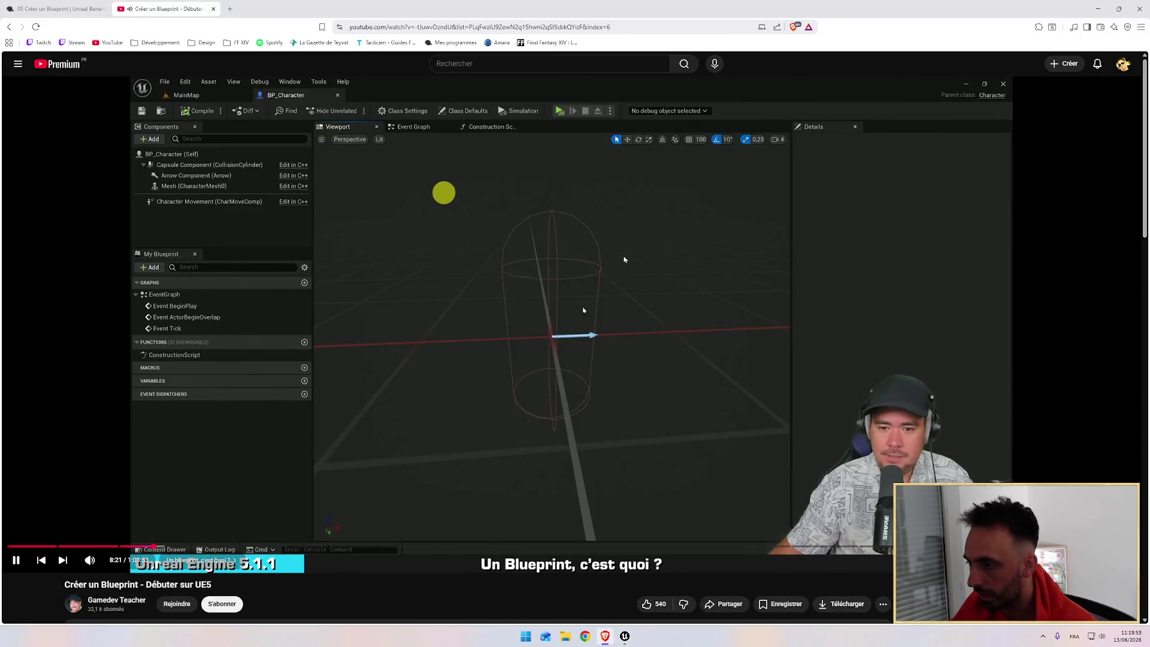
{"action": "key", "text": "alt+Tab"}
{"action": "mouse_move", "coordinate": [614, 252]}
{"action": "left_mouse_down"}
{"action": "mouse_move", "coordinate": [575, 253]}
{"action": "mouse_move", "coordinate": [608, 252]}
{"action": "left_mouse_up"}
{"action": "key", "text": "alt+Tab"}
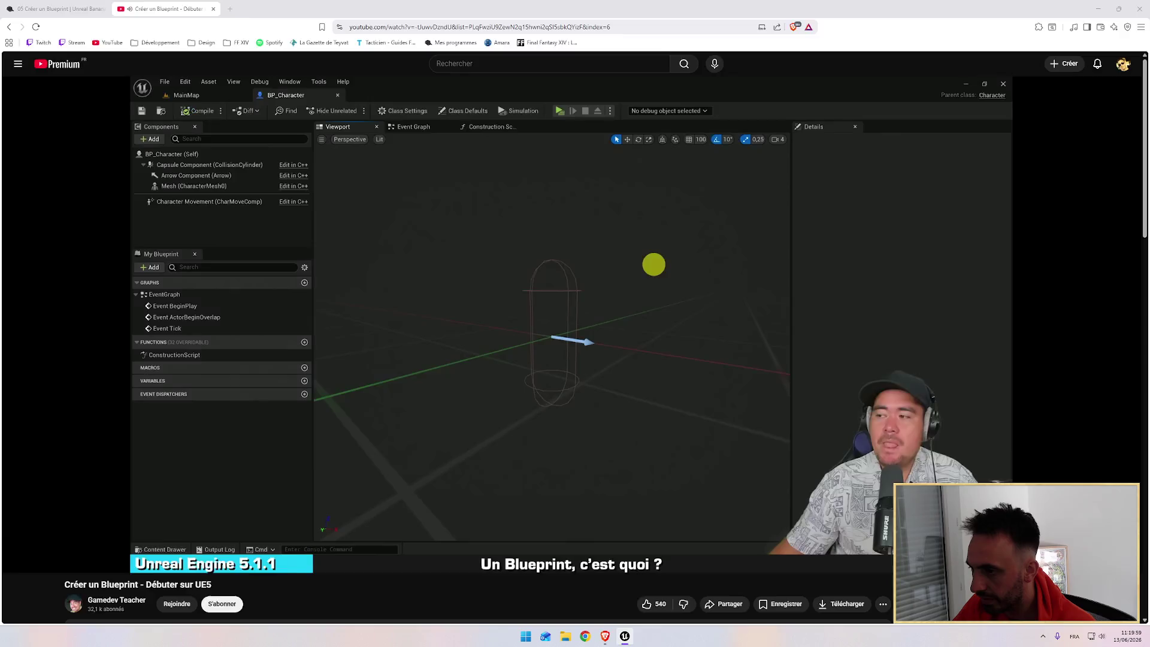
{"action": "left_click", "coordinate": [557, 332]}
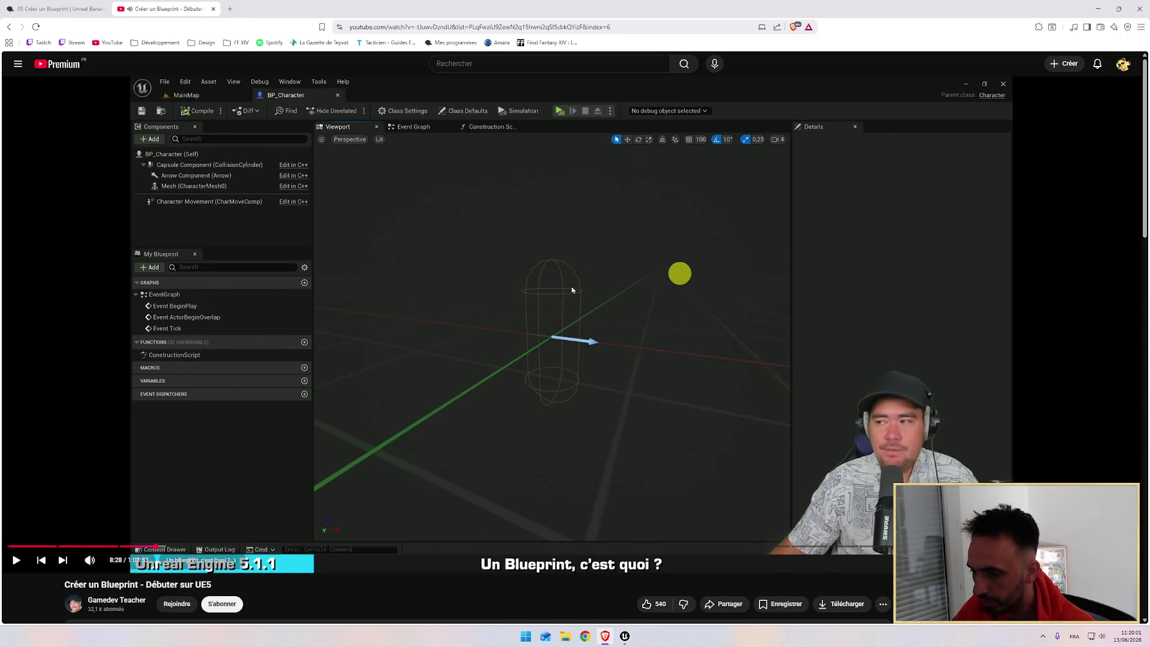
{"action": "left_click", "coordinate": [583, 283]}
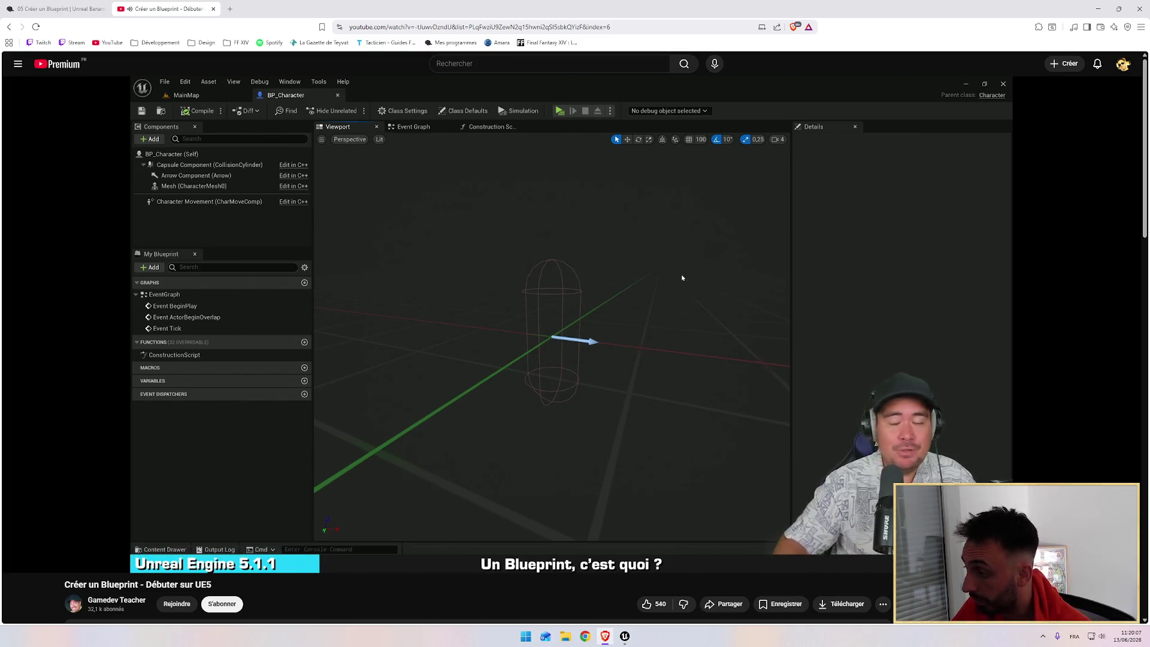
Orbit around the capsule and select it, showing half height 88.0 and radius 34.0
{"action": "key", "text": "alt+Tab"}
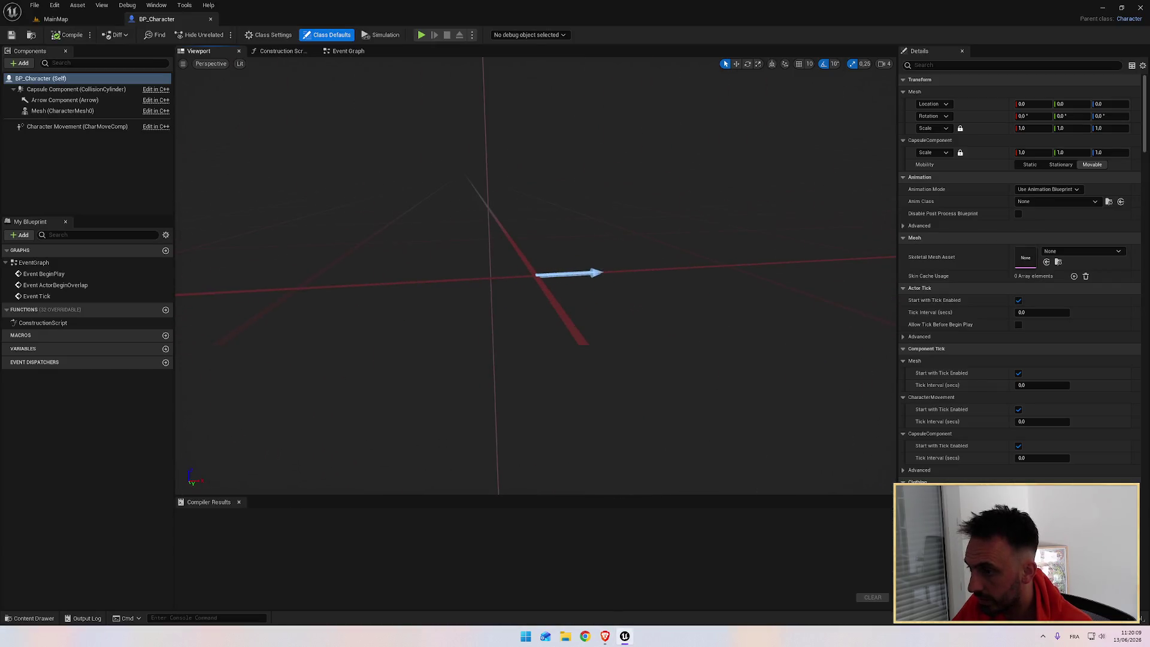
{"action": "left_click_drag", "start_coordinate": [541, 306], "coordinate": [443, 370]}
{"action": "scroll", "coordinate": [518, 342], "scroll_direction": "up", "scroll_amount": 3}
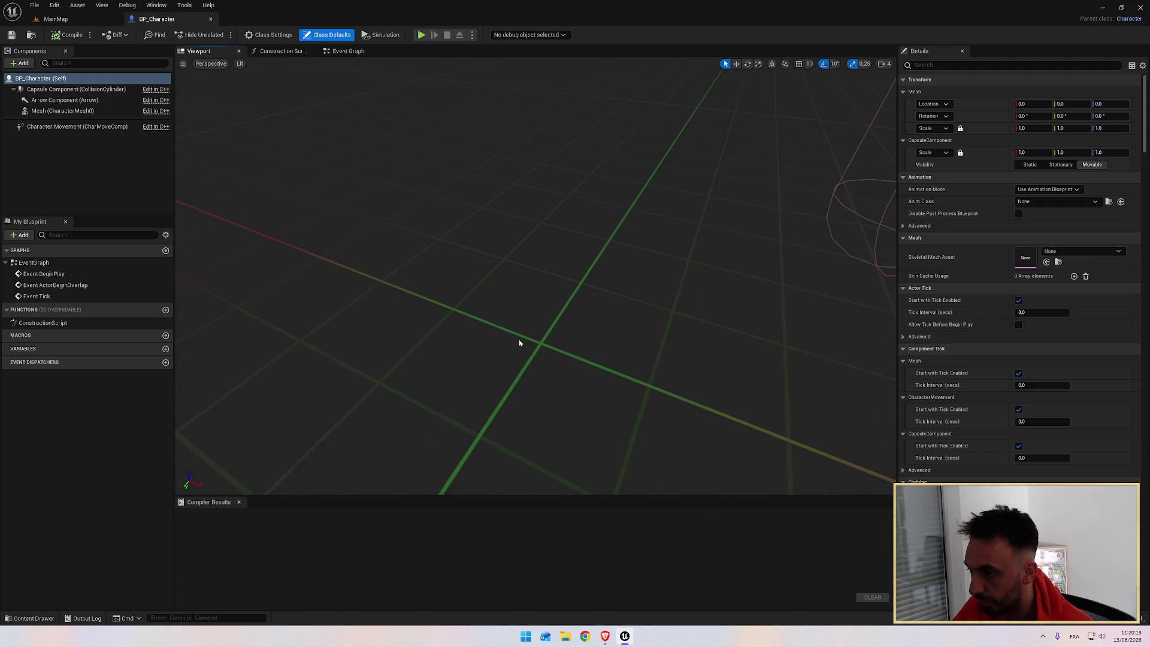
{"action": "left_click_drag", "start_coordinate": [516, 343], "coordinate": [605, 304]}
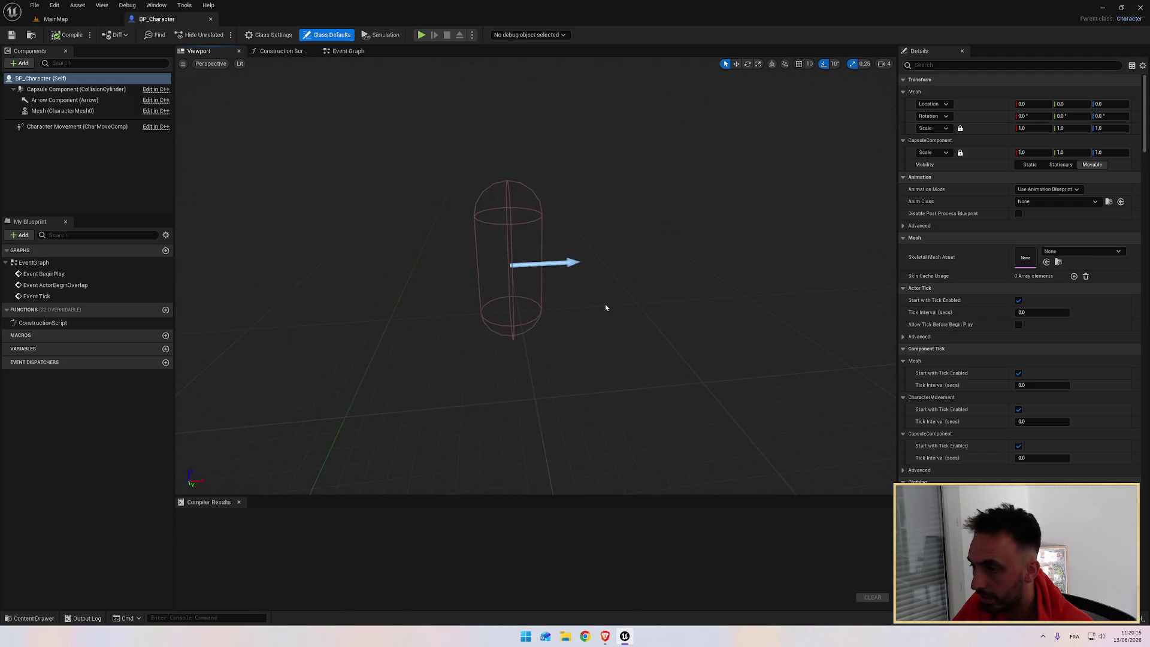
{"action": "key", "text": "alt+Tab"}
{"action": "key", "text": "alt+Tab"}
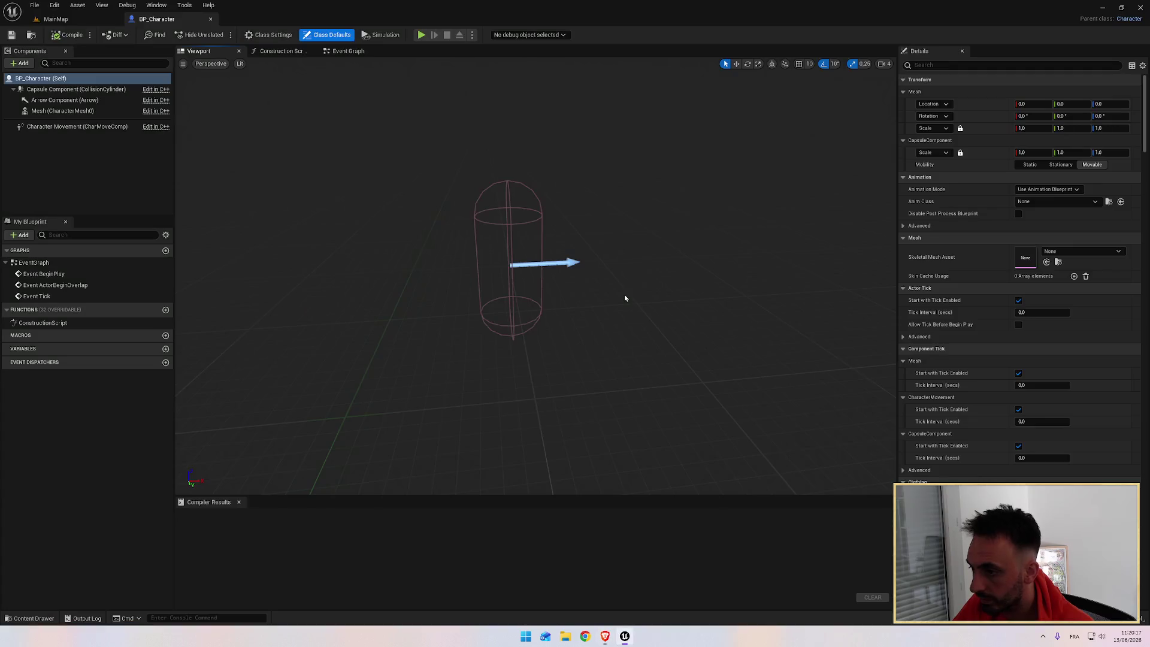
{"action": "left_click", "coordinate": [517, 273]}
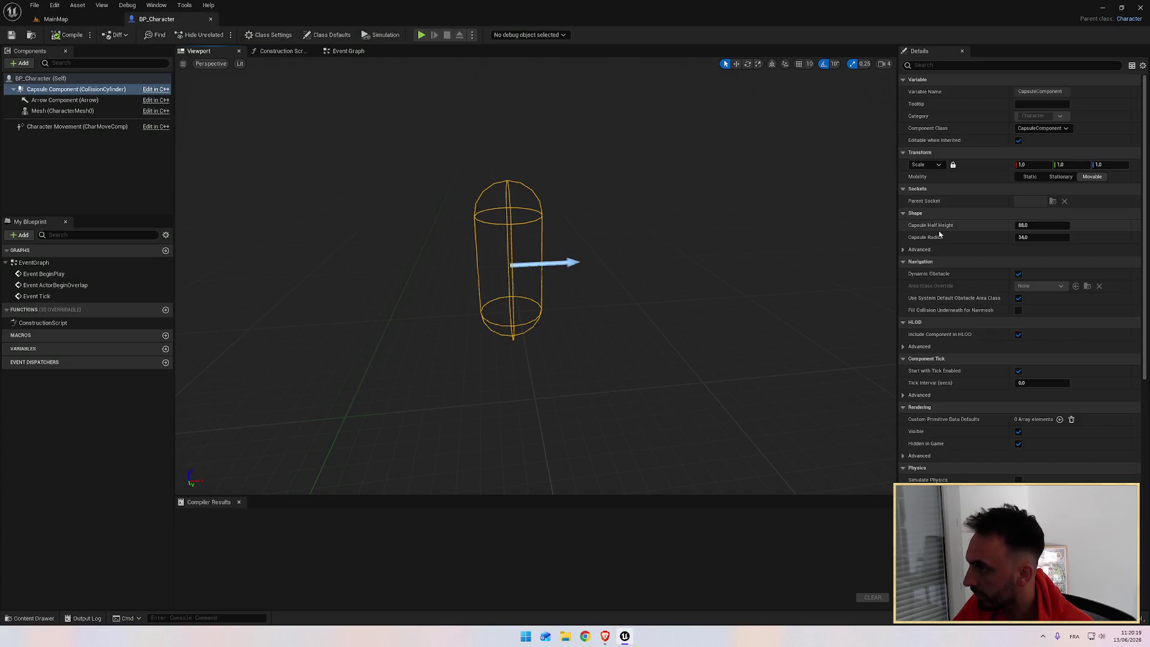
Inspect the Arrow and Mesh components, orbiting the view around the capsule
{"action": "key", "text": "alt+Tab"}
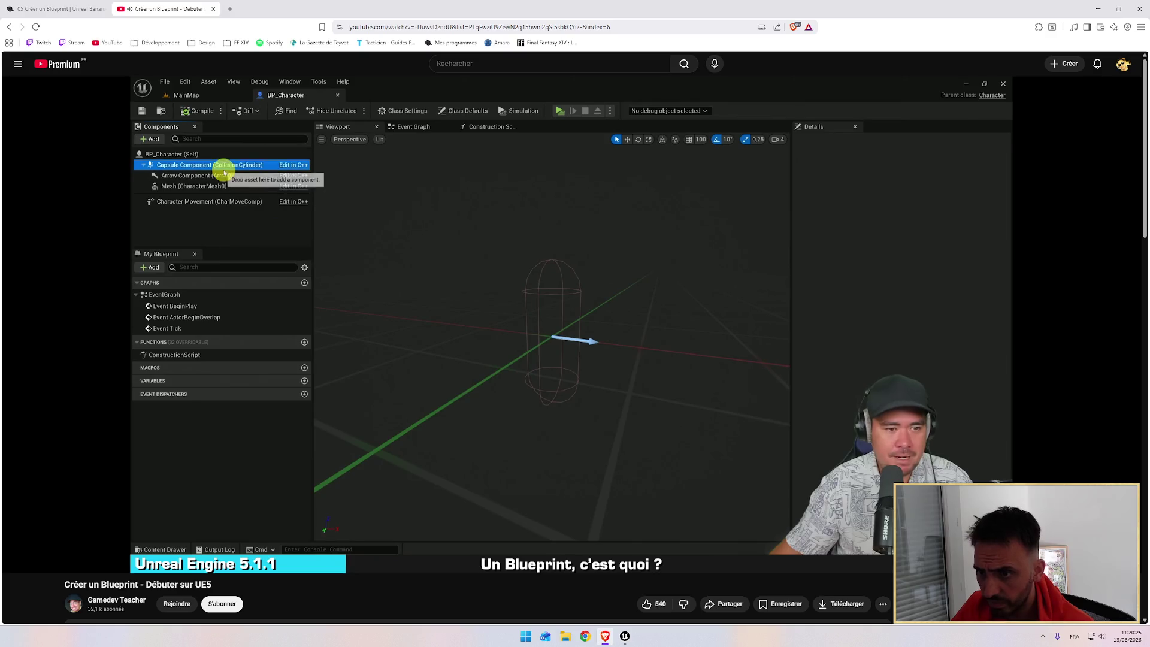
{"action": "key", "text": "alt+Tab"}
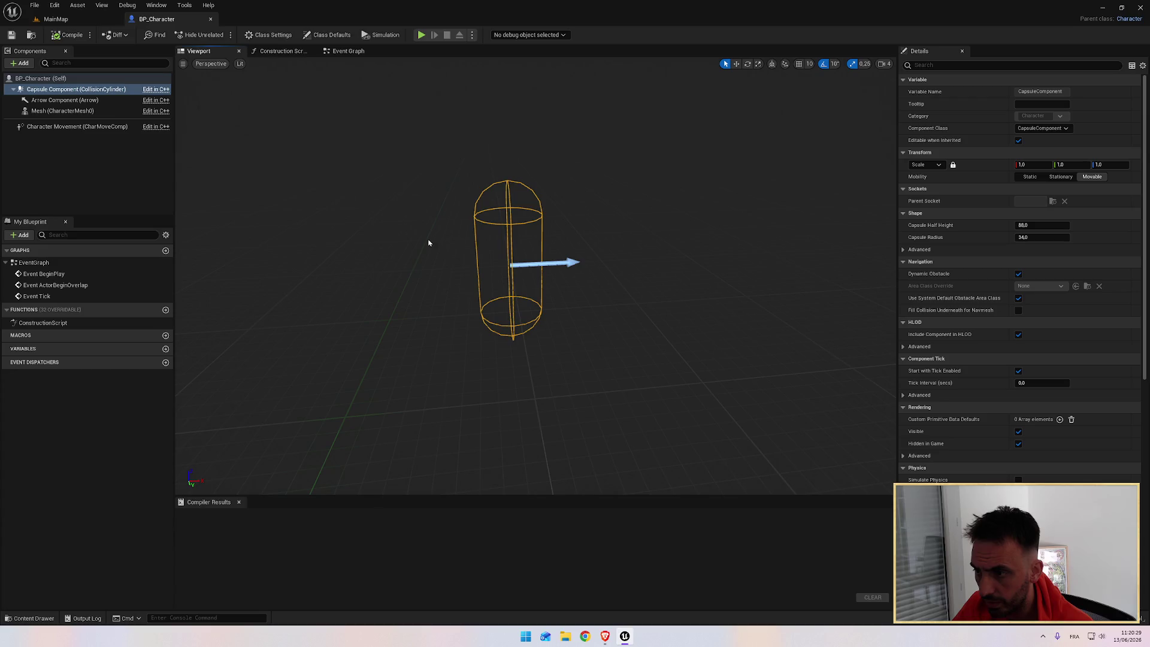
{"action": "left_click", "coordinate": [88, 102]}
{"action": "left_click_drag", "start_coordinate": [350, 232], "coordinate": [455, 235]}
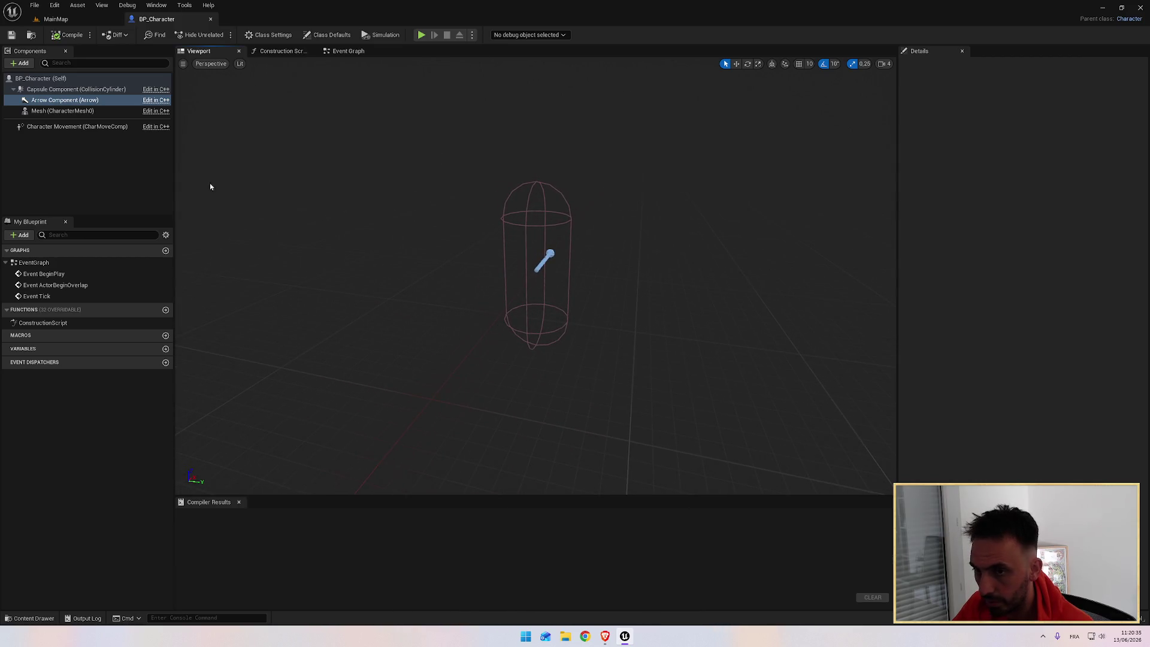
{"action": "left_click", "coordinate": [52, 112]}
{"action": "left_click_drag", "start_coordinate": [464, 272], "coordinate": [461, 270]}
Rewind the tutorial ten seconds, then select the Capsule Component to see half height 88, radius 34
{"action": "key", "text": "alt+Tab"}
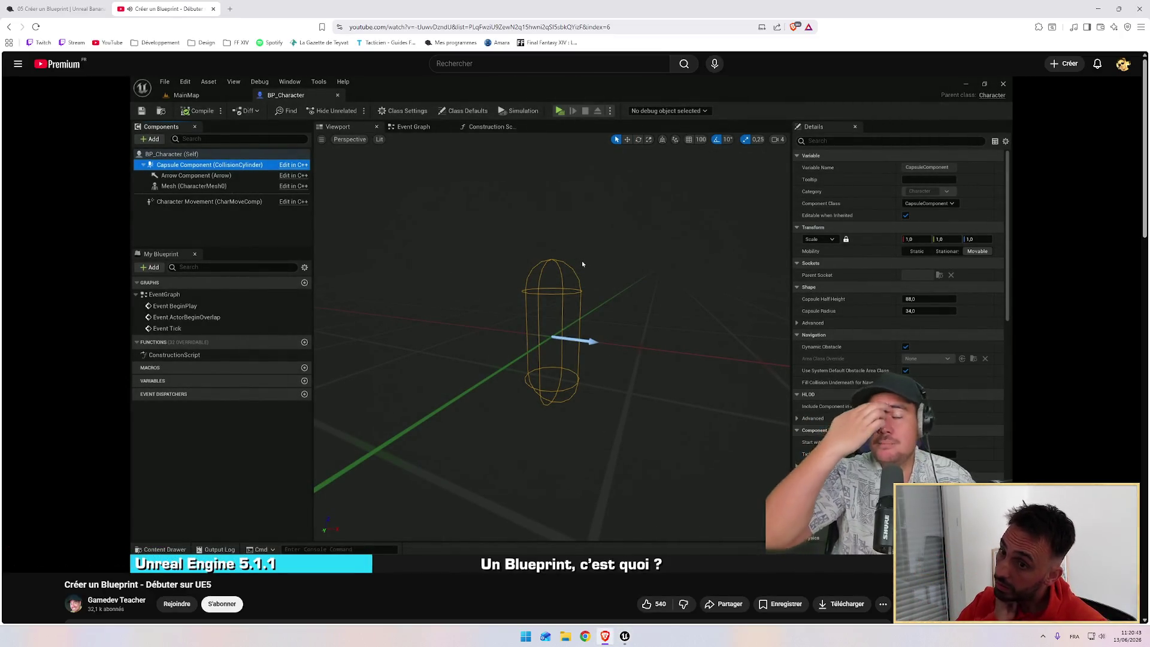
{"action": "key", "text": "Left"}
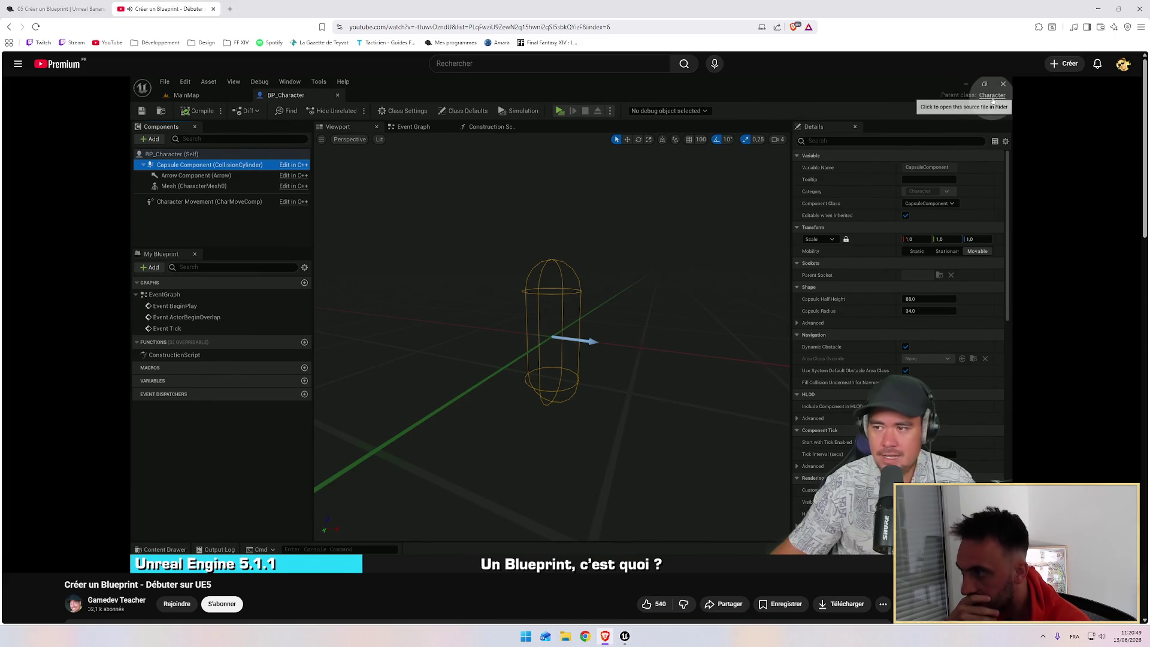
{"action": "key", "text": "alt+Tab"}
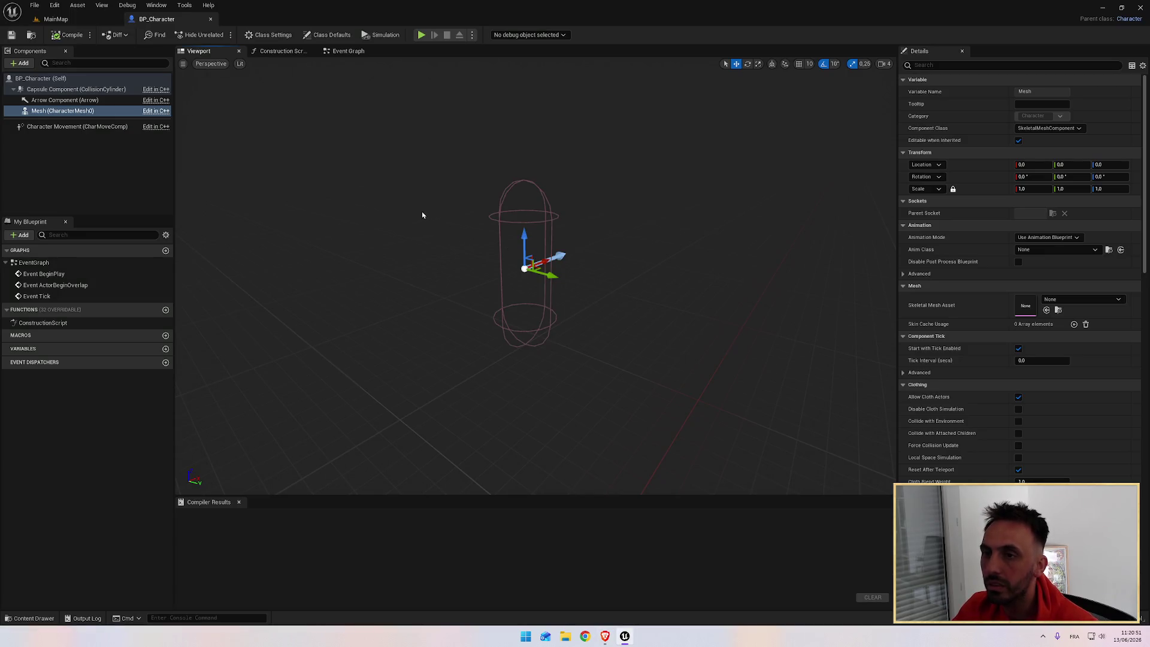
{"action": "key", "text": "alt+Tab"}
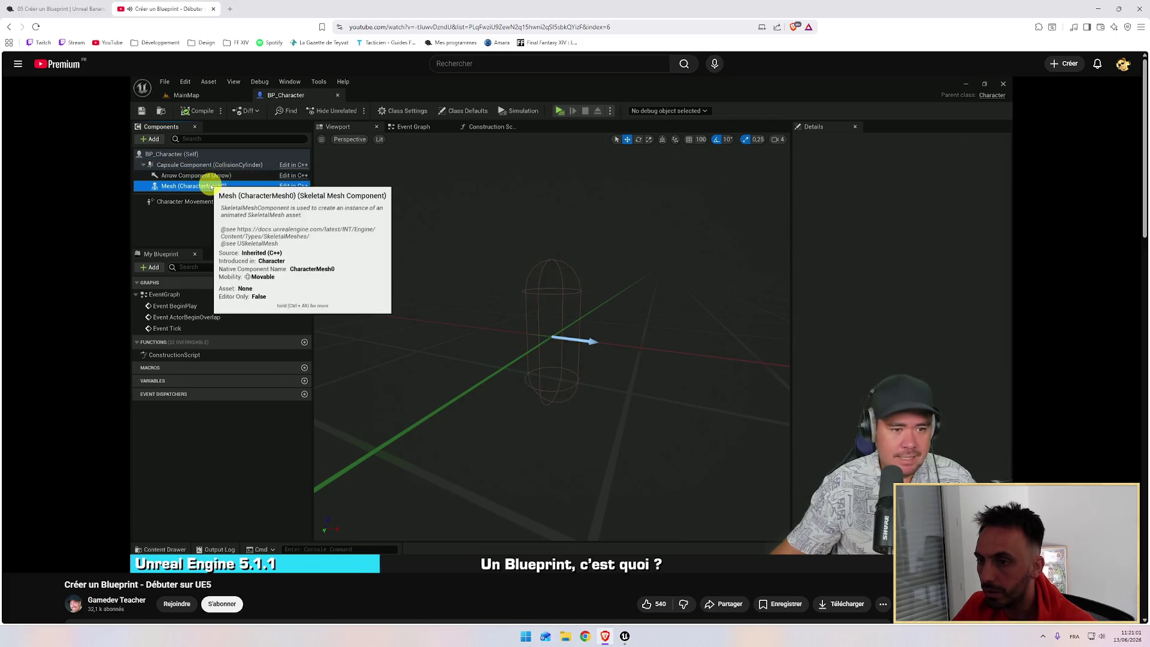
{"action": "mouse_move", "coordinate": [608, 265]}
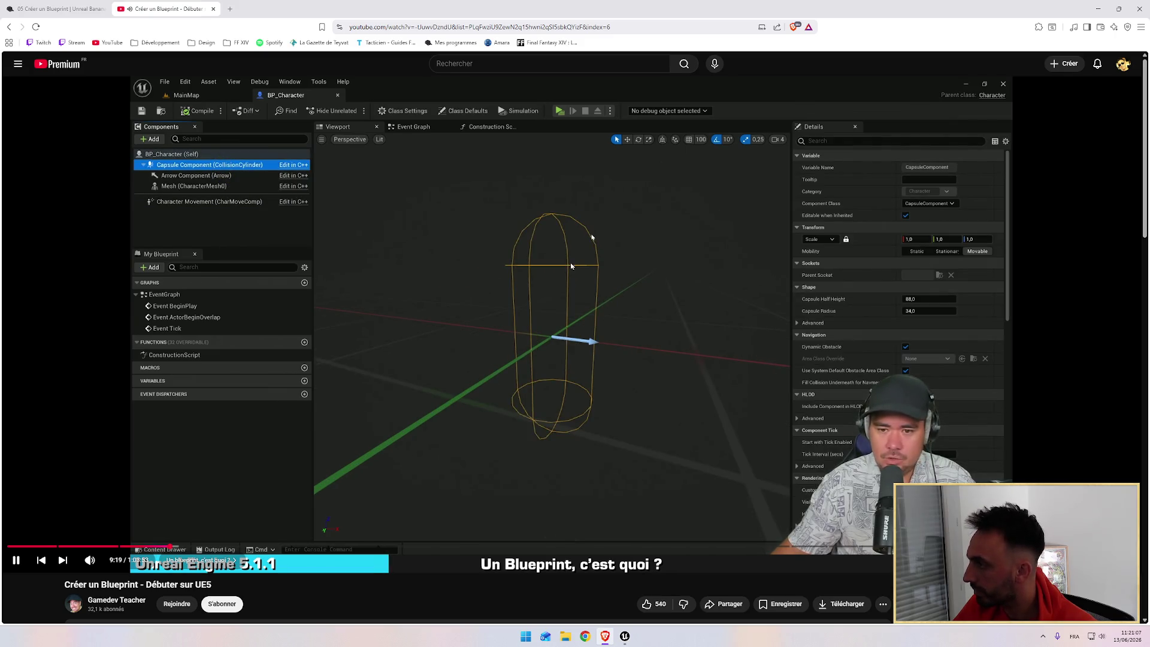
{"action": "key", "text": "alt+Tab"}
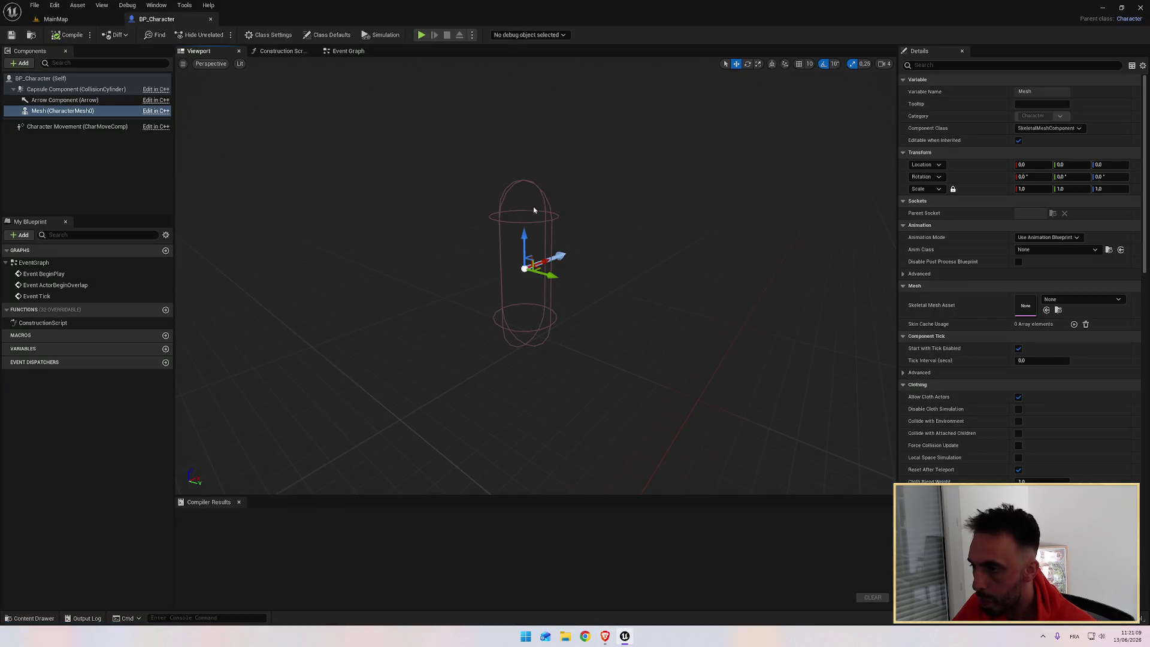
{"action": "left_click", "coordinate": [479, 218]}
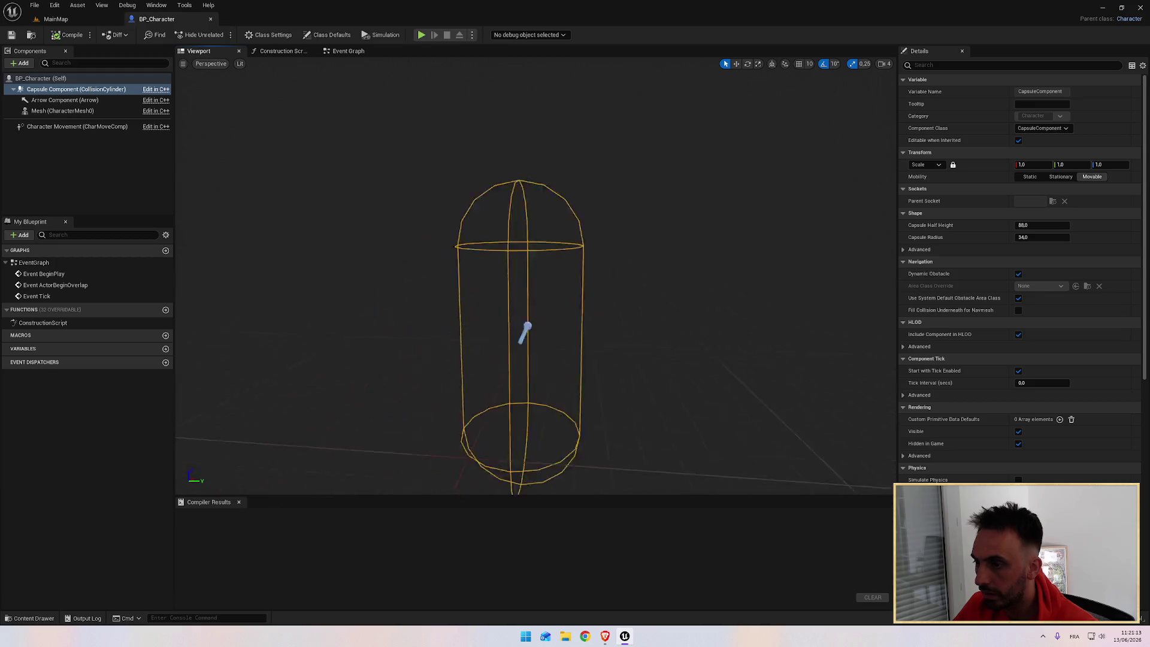
{"action": "key", "text": "f"}
{"action": "left_click_drag", "start_coordinate": [493, 216], "coordinate": [502, 279]}
{"action": "key", "text": "alt+Tab"}
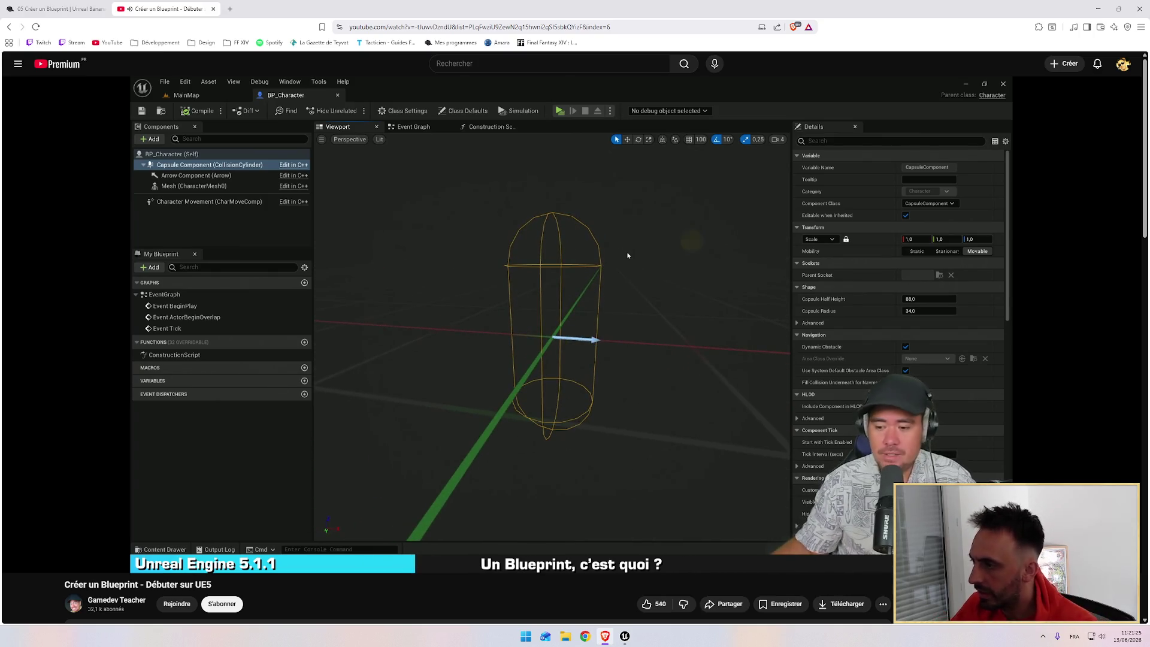
{"action": "key", "text": "alt+Tab"}
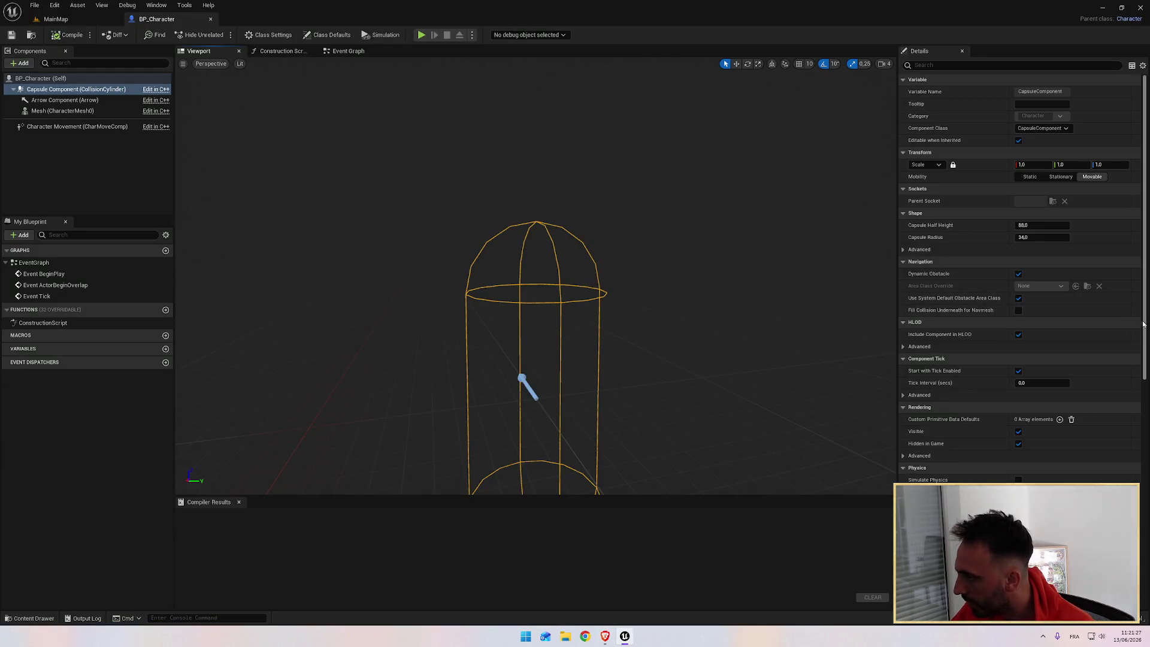
{"action": "left_click_drag", "start_coordinate": [1143, 326], "coordinate": [1147, 476]}
{"action": "scroll", "coordinate": [1124, 287], "scroll_direction": "up", "scroll_amount": 5}
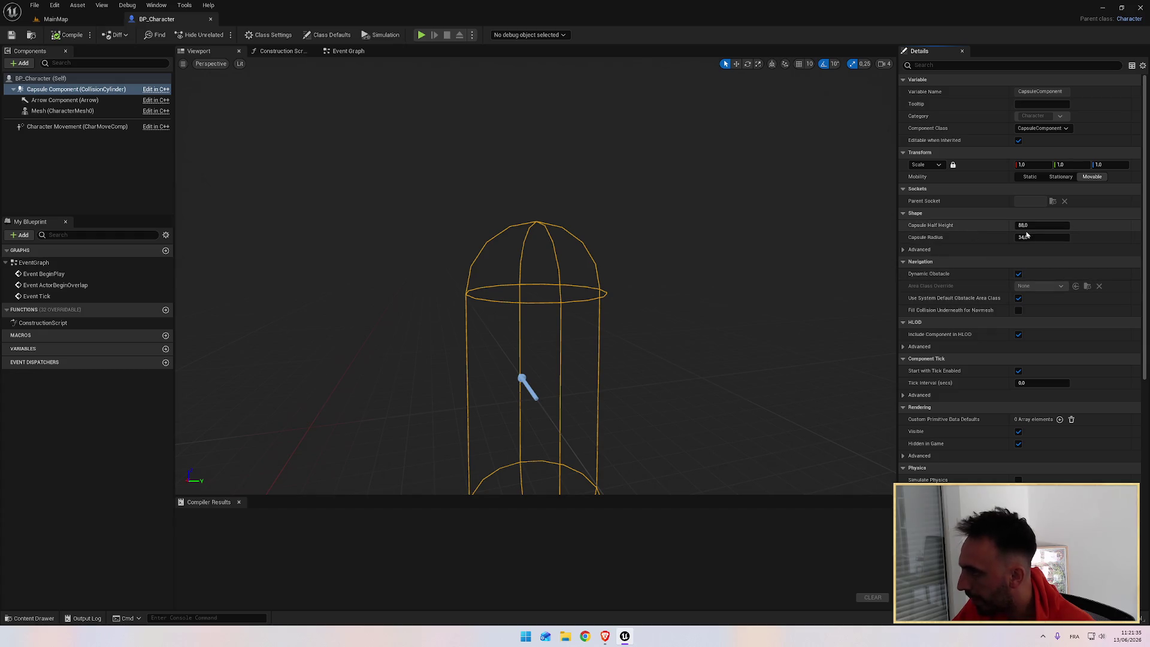
{"action": "key", "text": "alt+Tab"}
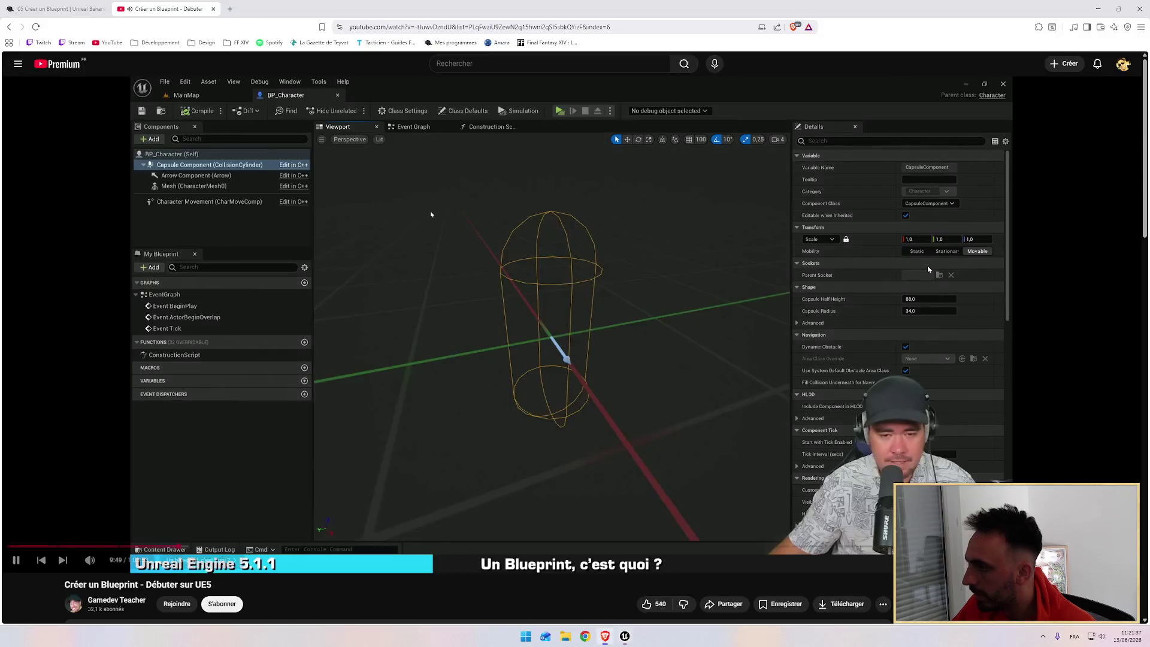
{"action": "key", "text": "alt+Tab"}
{"action": "mouse_move", "coordinate": [600, 308]}
{"action": "left_mouse_down"}
{"action": "mouse_move", "coordinate": [527, 308]}
{"action": "mouse_move", "coordinate": [541, 316]}
{"action": "mouse_move", "coordinate": [645, 278]}
{"action": "mouse_move", "coordinate": [597, 249]}
{"action": "left_mouse_up"}
{"action": "key", "text": "alt+Tab"}
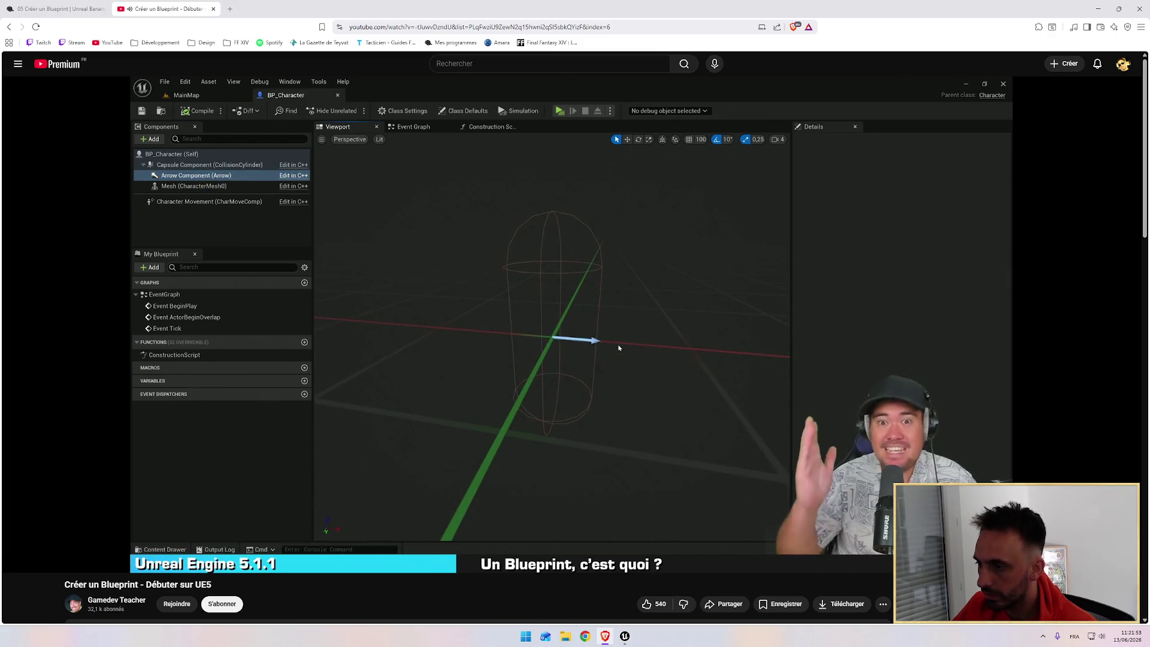
{"action": "key", "text": "alt+Tab"}
{"action": "mouse_move", "coordinate": [401, 255]}
{"action": "left_mouse_down"}
{"action": "mouse_move", "coordinate": [410, 281]}
{"action": "mouse_move", "coordinate": [393, 254]}
{"action": "left_mouse_up"}
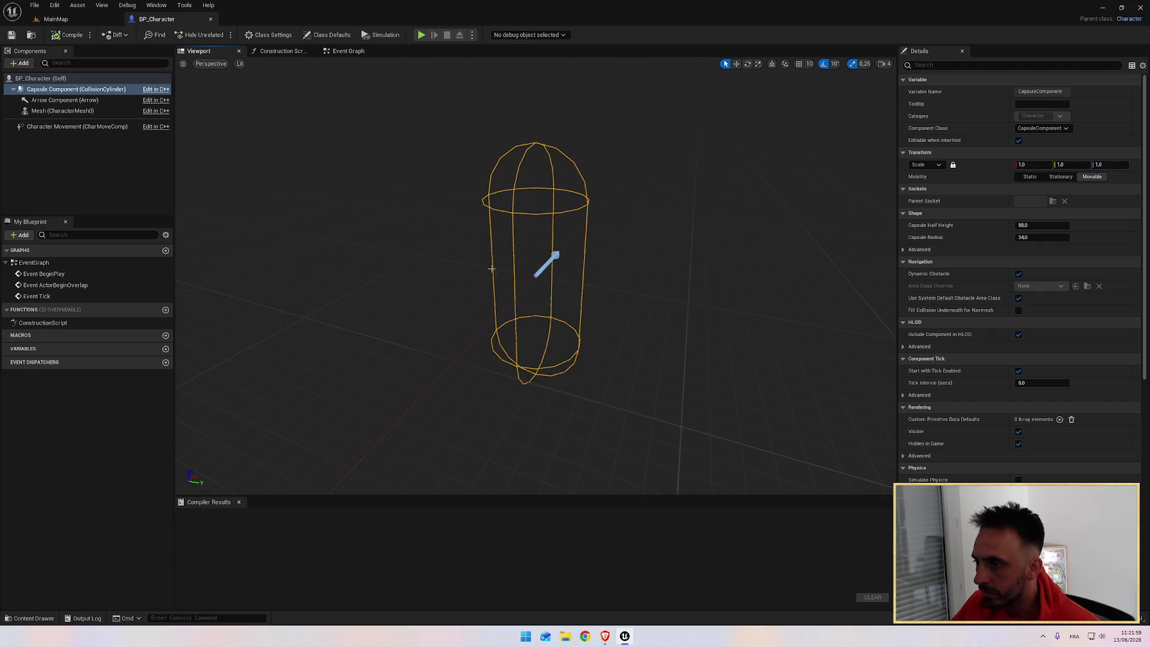
{"action": "key", "text": "alt+Tab"}
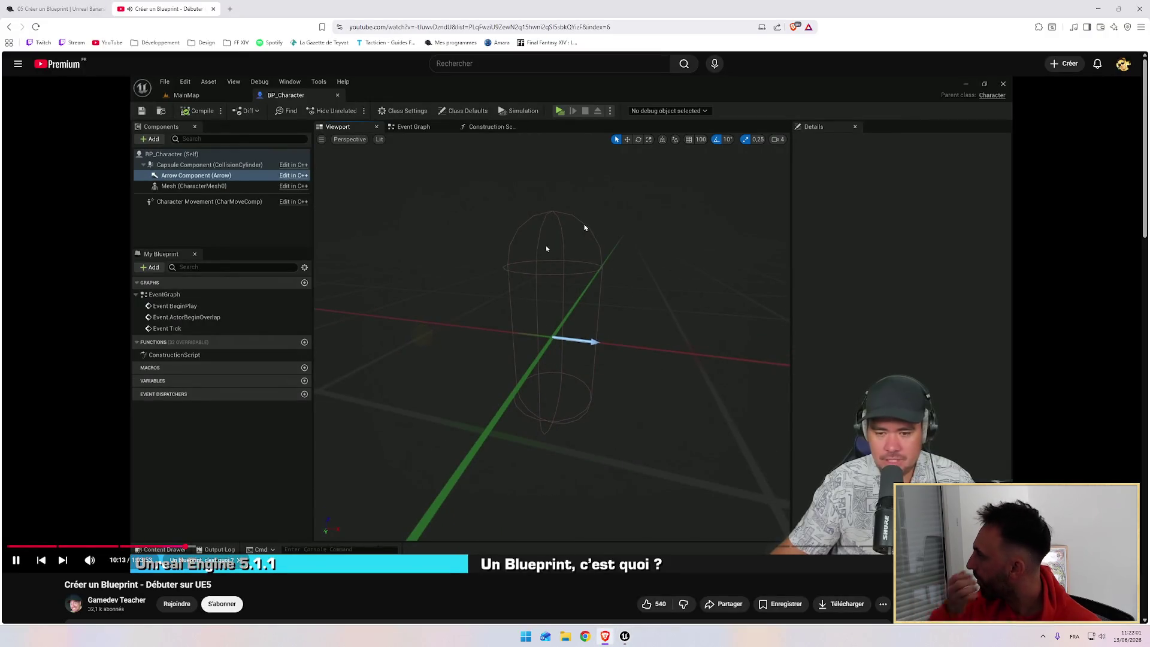
{"action": "key", "text": "alt+Tab"}
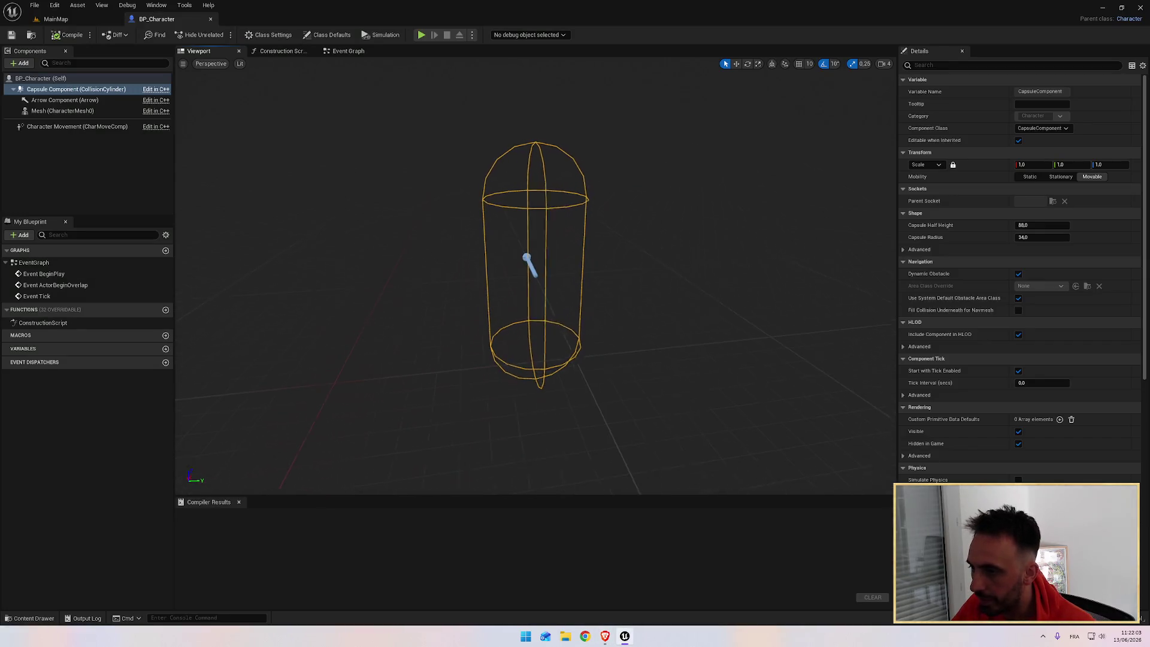
{"action": "key", "text": "alt+Tab"}
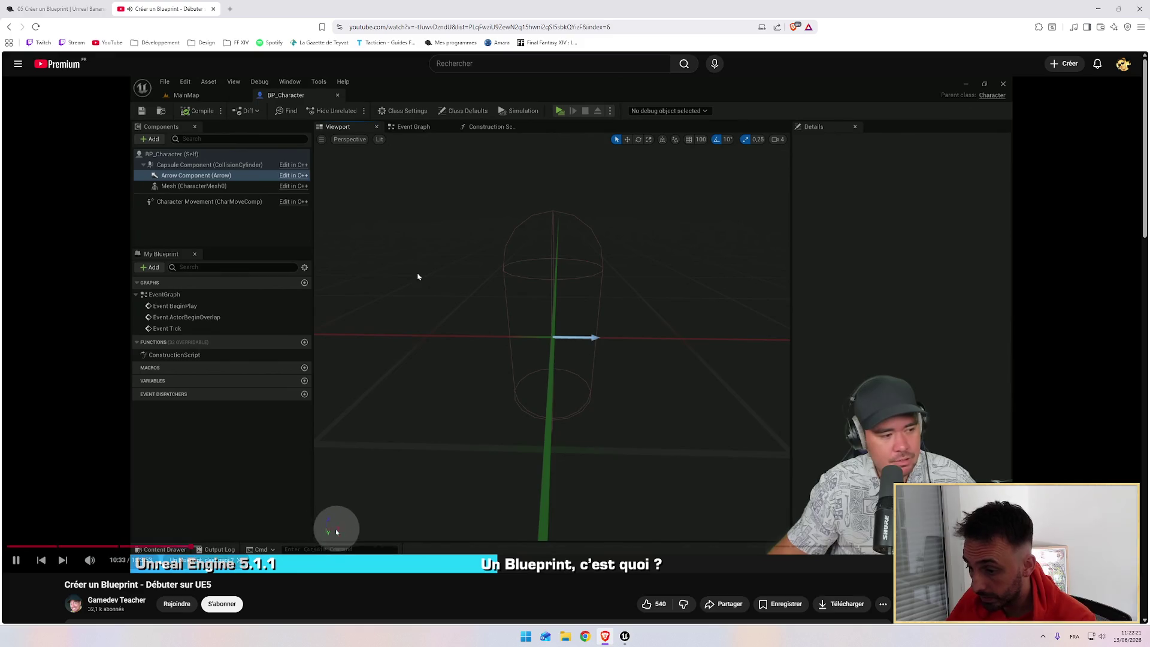
{"action": "key", "text": "alt+Tab"}
{"action": "mouse_move", "coordinate": [640, 287]}
{"action": "left_mouse_down"}
{"action": "mouse_move", "coordinate": [658, 365]}
{"action": "mouse_move", "coordinate": [688, 335]}
{"action": "mouse_move", "coordinate": [676, 300]}
{"action": "left_mouse_up"}
{"action": "scroll", "coordinate": [577, 257], "scroll_direction": "up", "scroll_amount": 5}
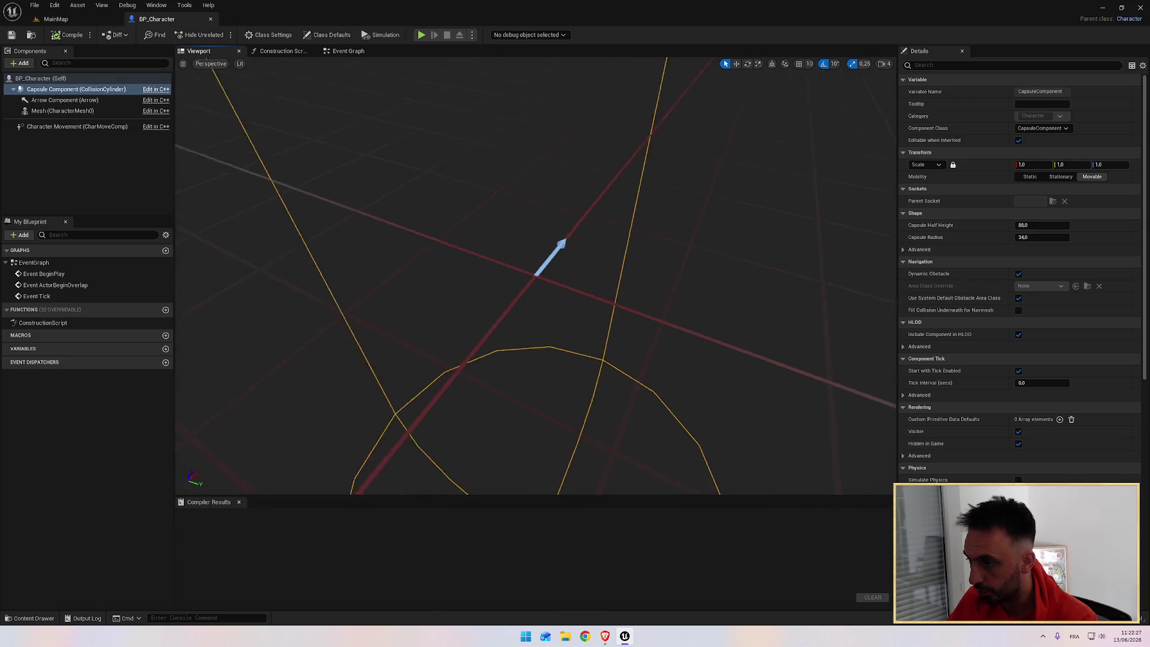
{"action": "mouse_move", "coordinate": [578, 256]}
{"action": "left_mouse_down"}
{"action": "mouse_move", "coordinate": [629, 261]}
{"action": "mouse_move", "coordinate": [628, 299]}
{"action": "mouse_move", "coordinate": [605, 264]}
{"action": "mouse_move", "coordinate": [616, 267]}
{"action": "mouse_move", "coordinate": [611, 295]}
{"action": "left_mouse_up"}
{"action": "scroll", "coordinate": [610, 273], "scroll_direction": "up", "scroll_amount": 3}
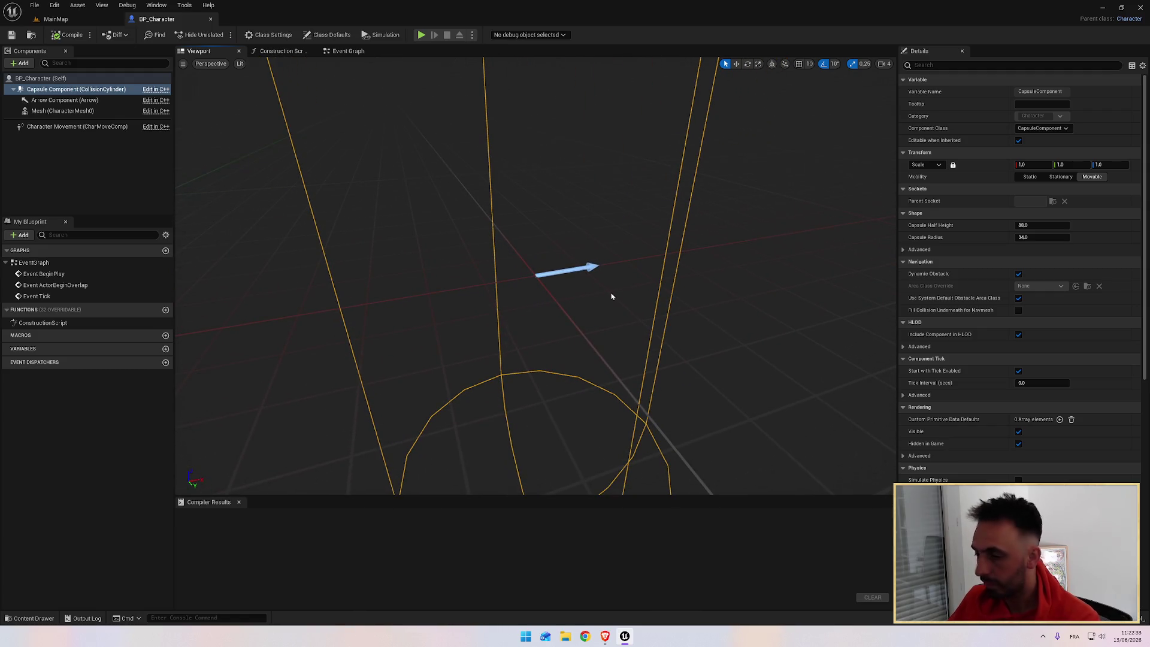
Review Character Movement's Details, then select Mesh (CharacterMesh0) with no skeletal mesh assigned
{"action": "key", "text": "alt+Tab"}
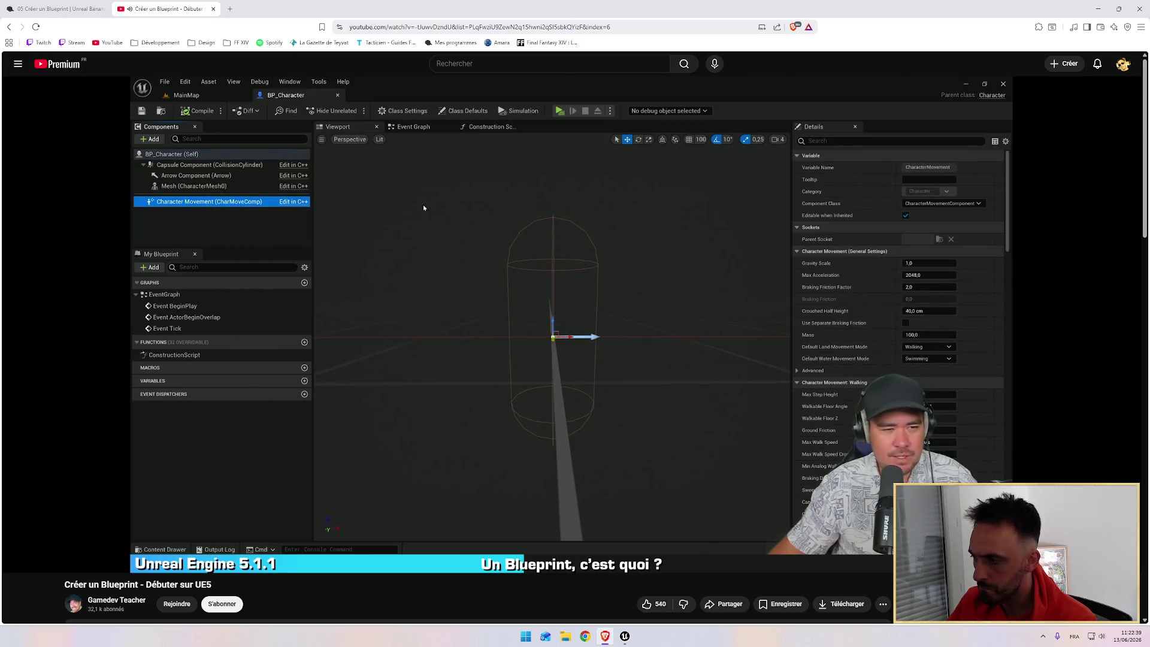
{"action": "key", "text": "alt+Tab"}
{"action": "left_click", "coordinate": [113, 126]}
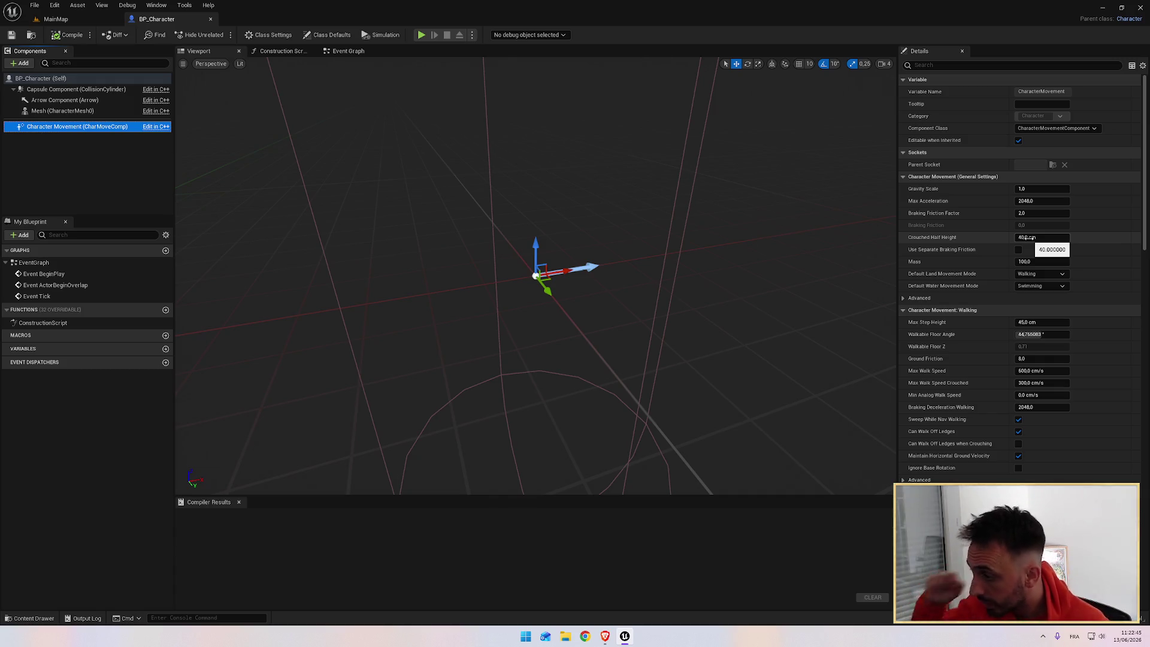
{"action": "scroll", "coordinate": [1147, 228], "scroll_direction": "down", "scroll_amount": 5}
{"action": "scroll", "coordinate": [1147, 228], "scroll_direction": "up", "scroll_amount": 5}
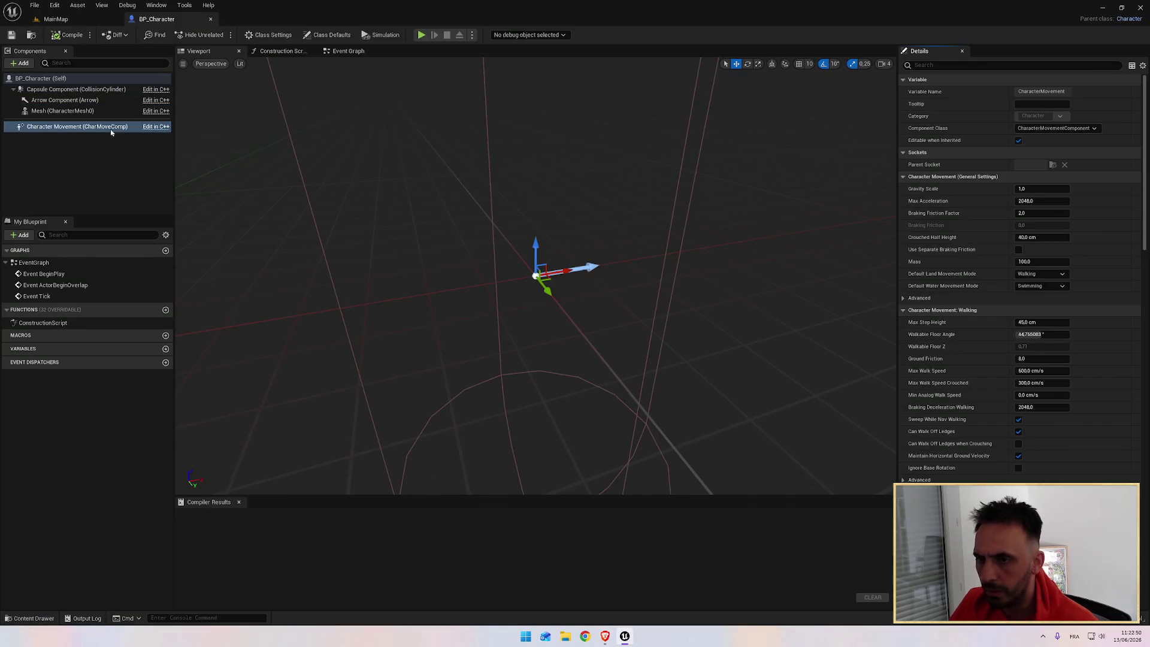
{"action": "left_click", "coordinate": [84, 110]}
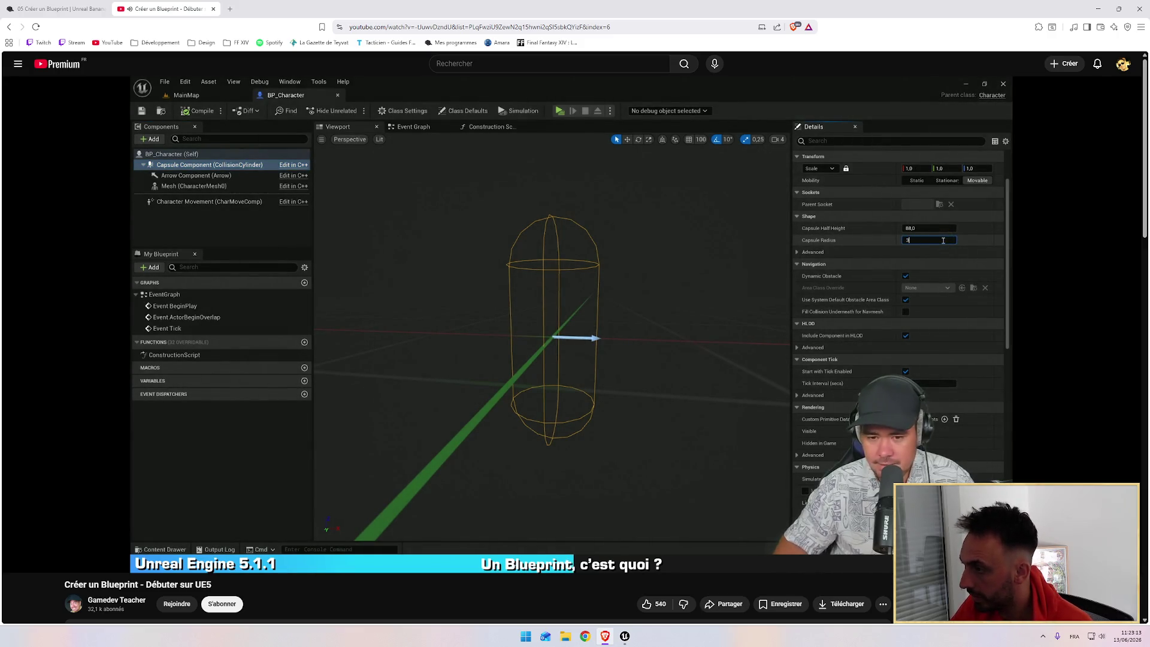
Pause and resume the tutorial until the mesh setup at 11:38, then return to Unreal
{"action": "mouse_move", "coordinate": [706, 269]}
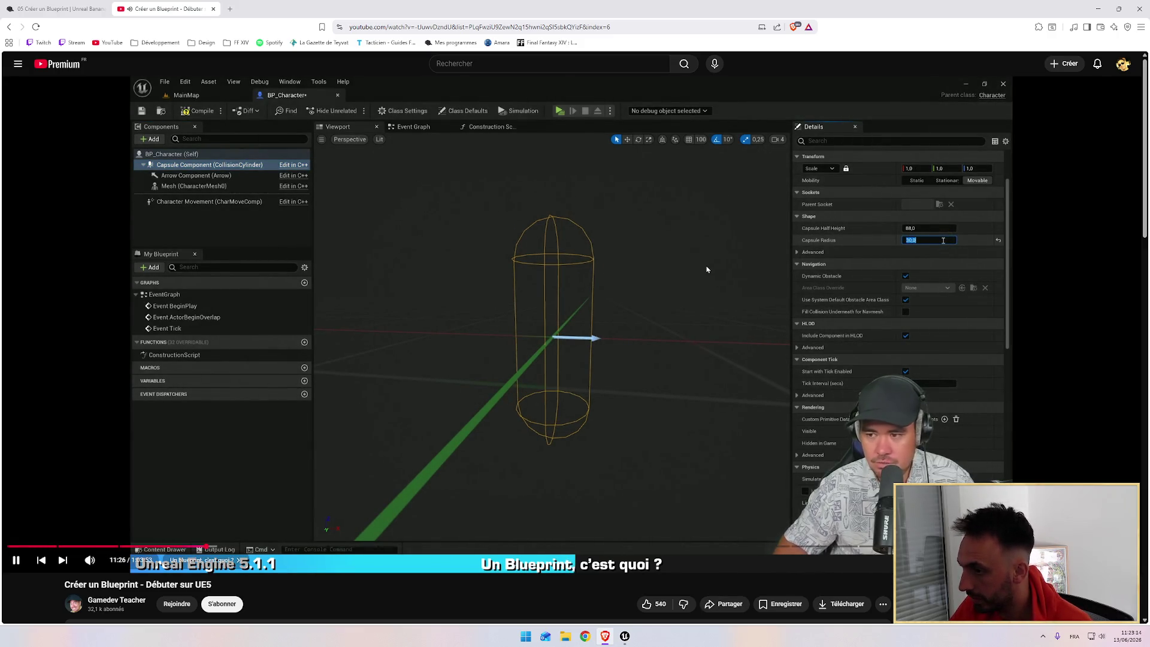
{"action": "left_click", "coordinate": [649, 275]}
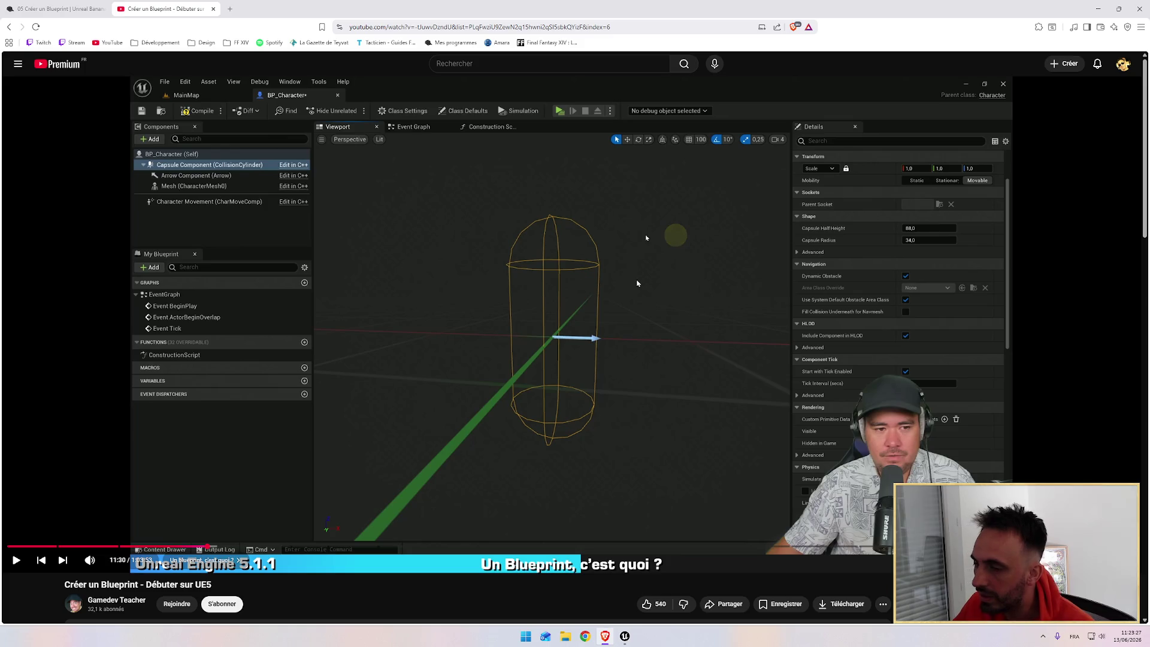
{"action": "left_click", "coordinate": [645, 238]}
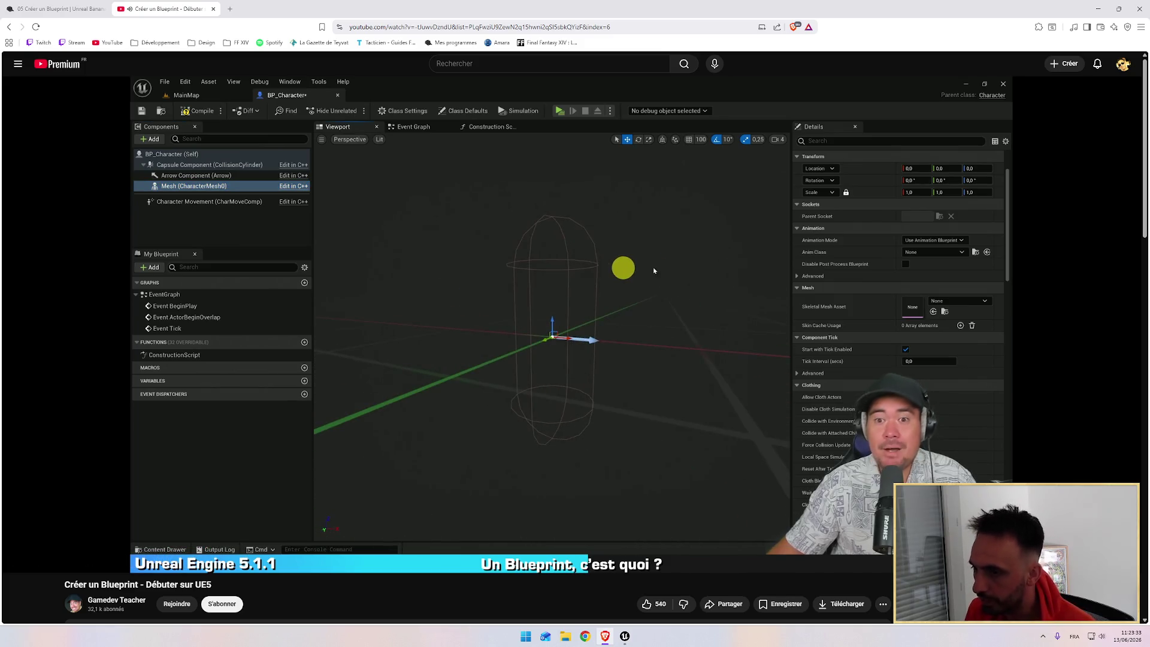
{"action": "mouse_move", "coordinate": [585, 257]}
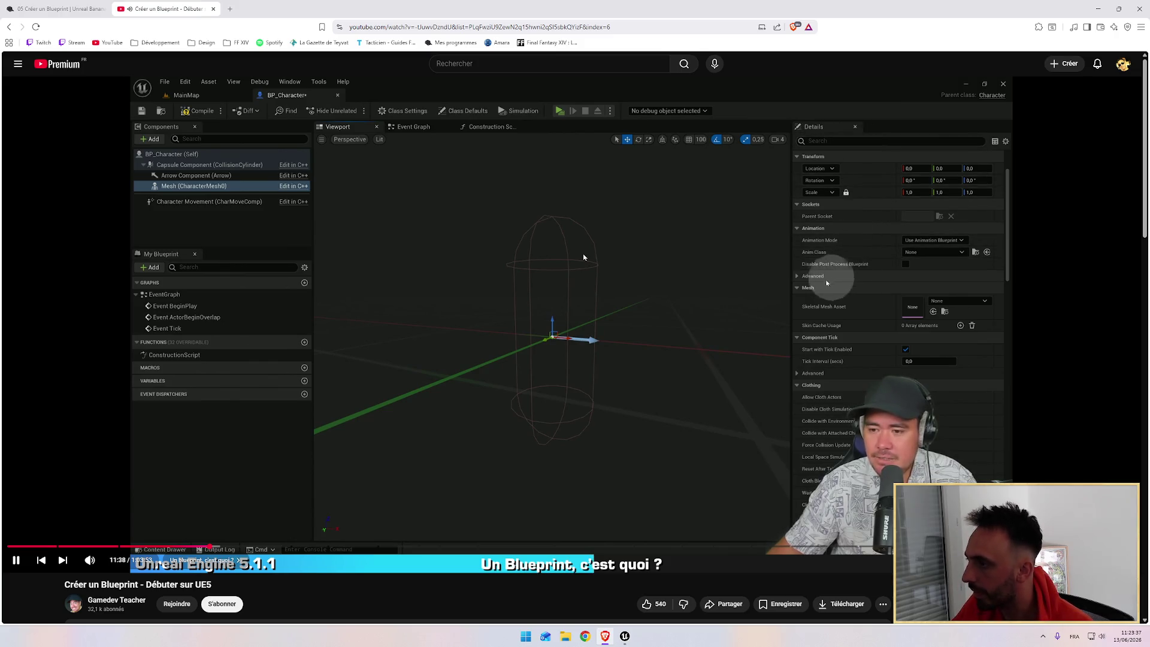
{"action": "key", "text": "alt+Tab"}
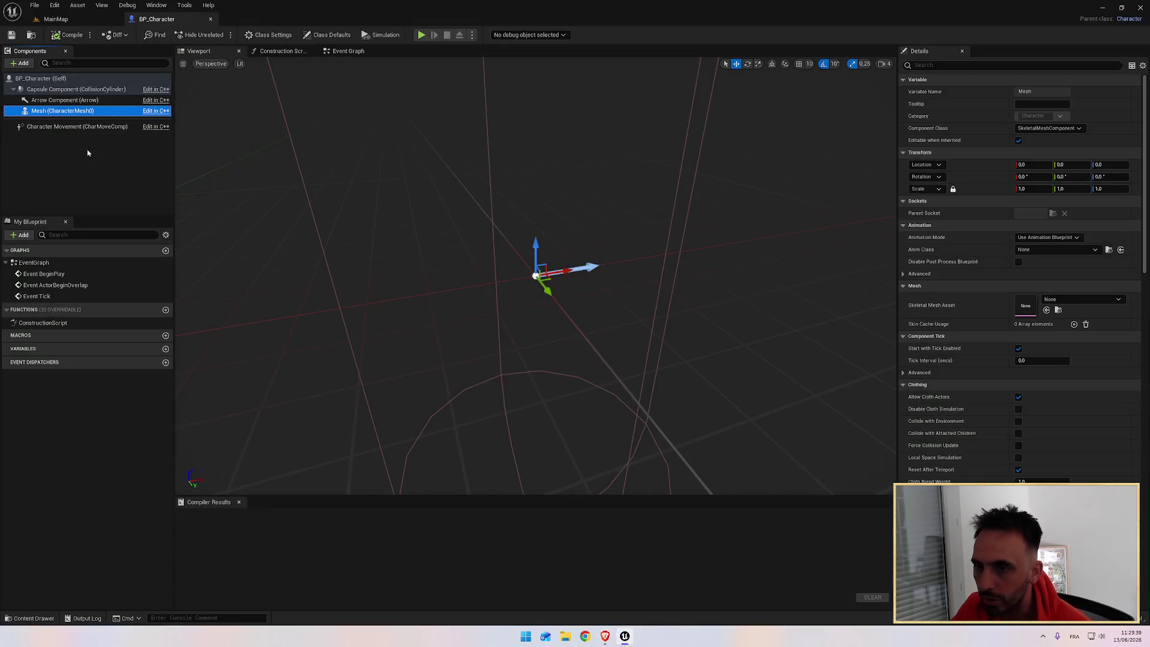
Assign SKM_Manny as the skeletal mesh of BP_Character's Mesh component
{"action": "key", "text": "alt+Tab"}
{"action": "left_click", "coordinate": [685, 286]}
{"action": "key", "text": "alt+Tab"}
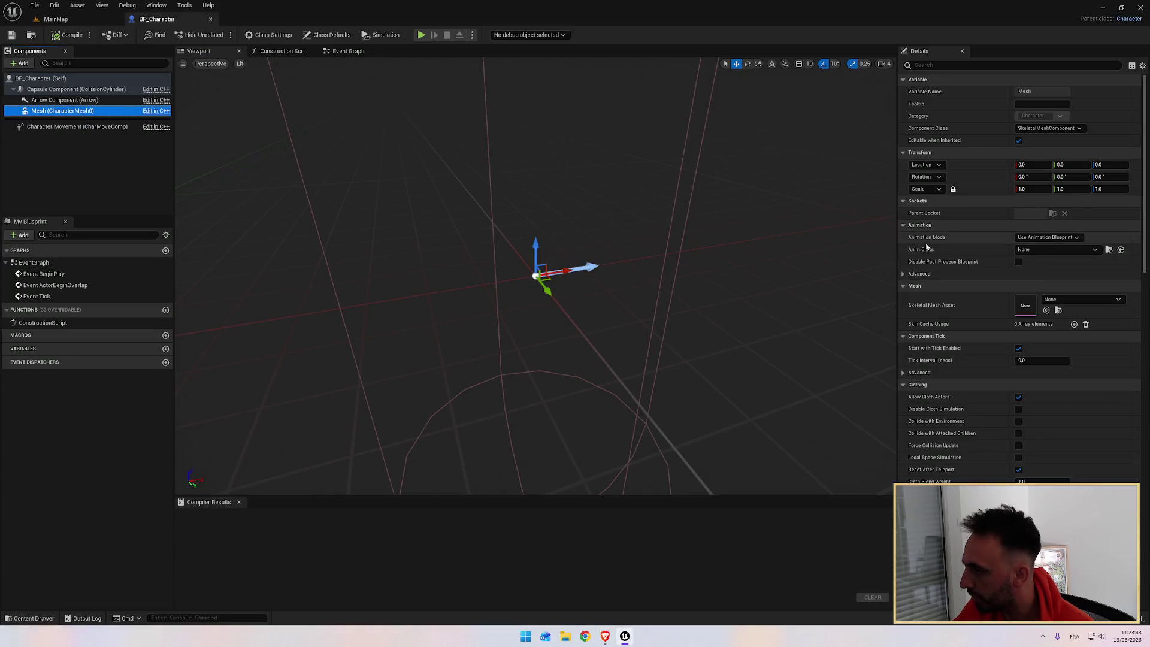
{"action": "key", "text": "alt+Tab"}
{"action": "left_click", "coordinate": [752, 306]}
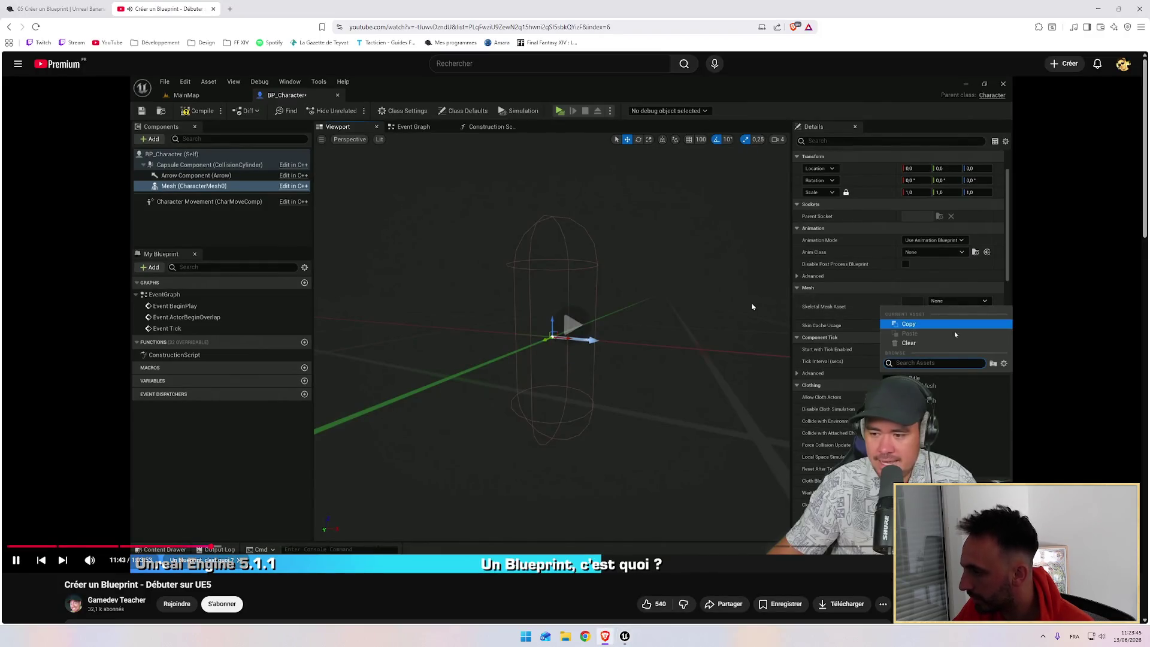
{"action": "key", "text": "alt+Tab"}
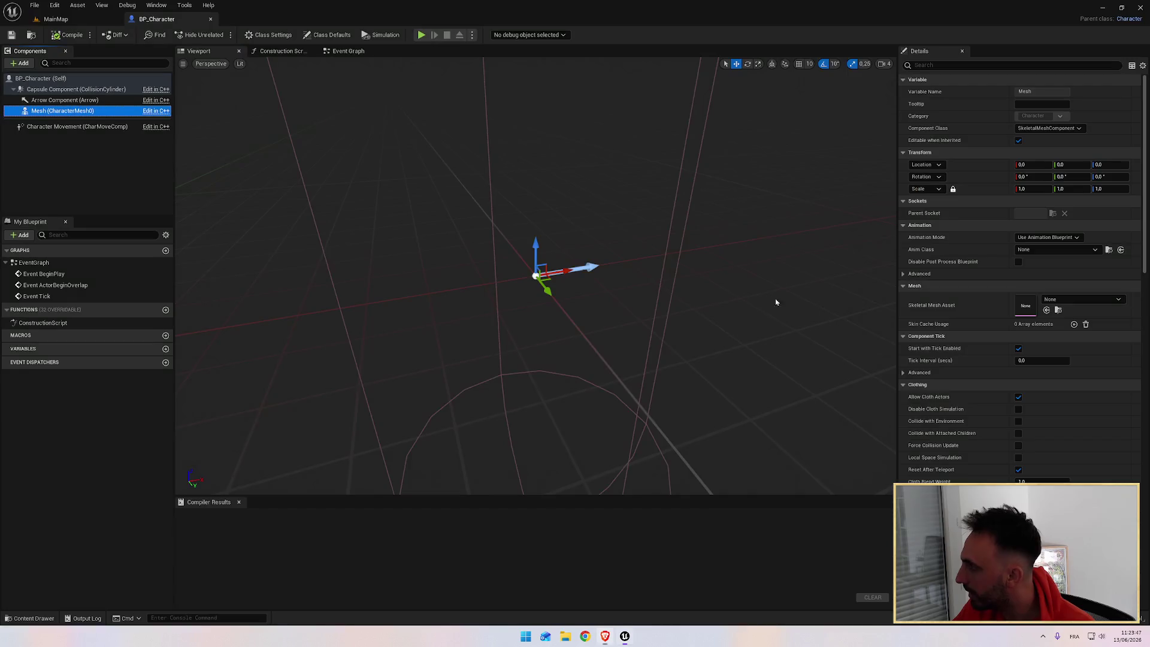
{"action": "left_click", "coordinate": [1088, 300]}
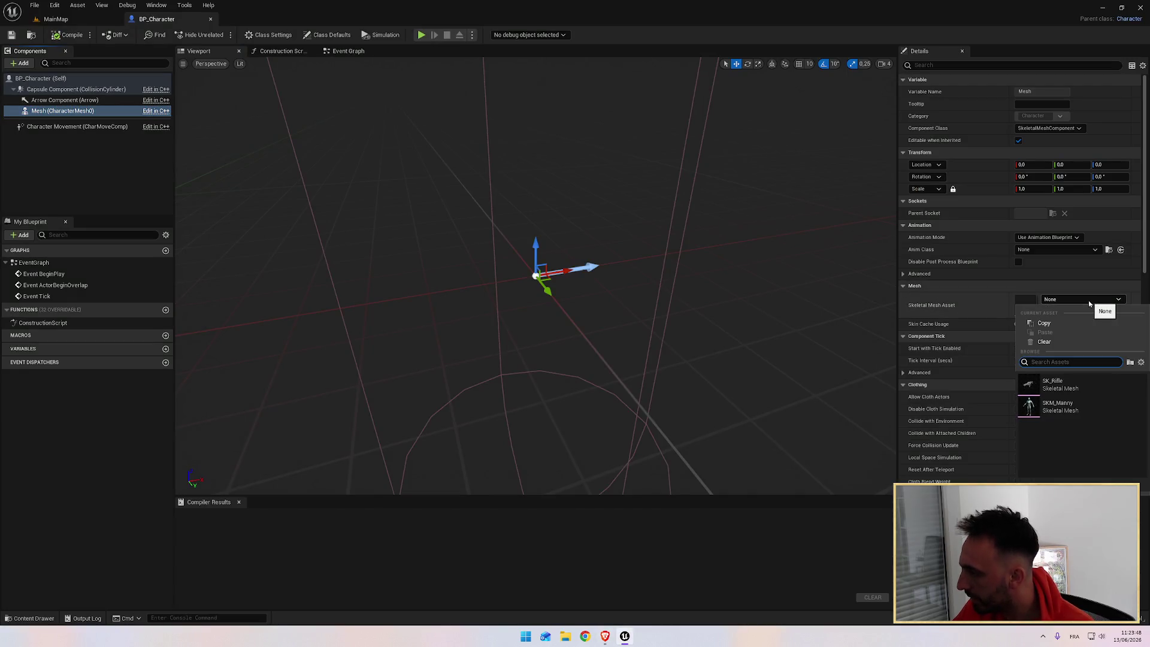
{"action": "left_click", "coordinate": [1058, 410]}
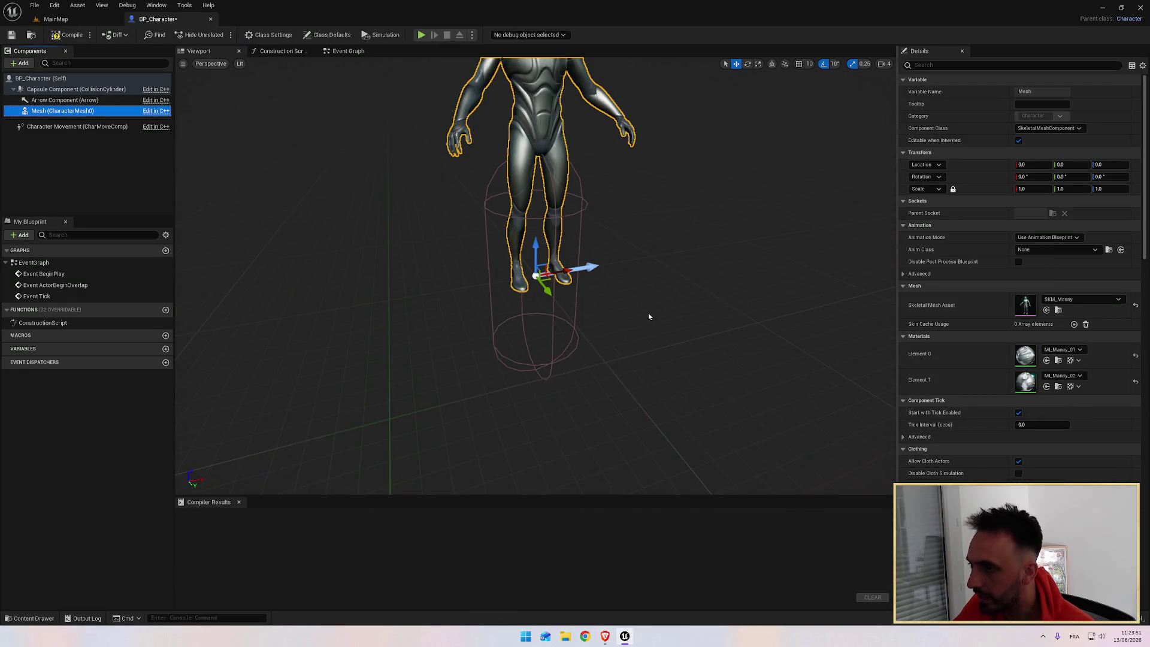
{"action": "key", "text": "alt+Tab"}
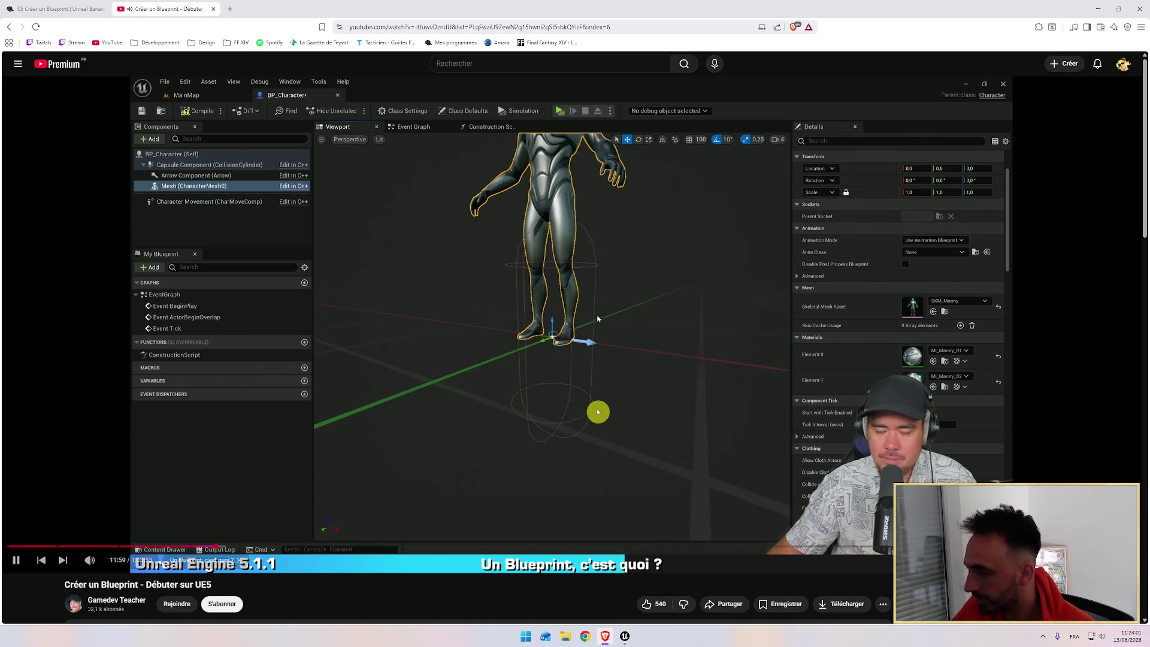
Lower the SKM_Manny mesh inside the capsule to about Z -80.95 with the Z gizmo
{"action": "left_click", "coordinate": [630, 300]}
{"action": "key", "text": "alt+Tab"}
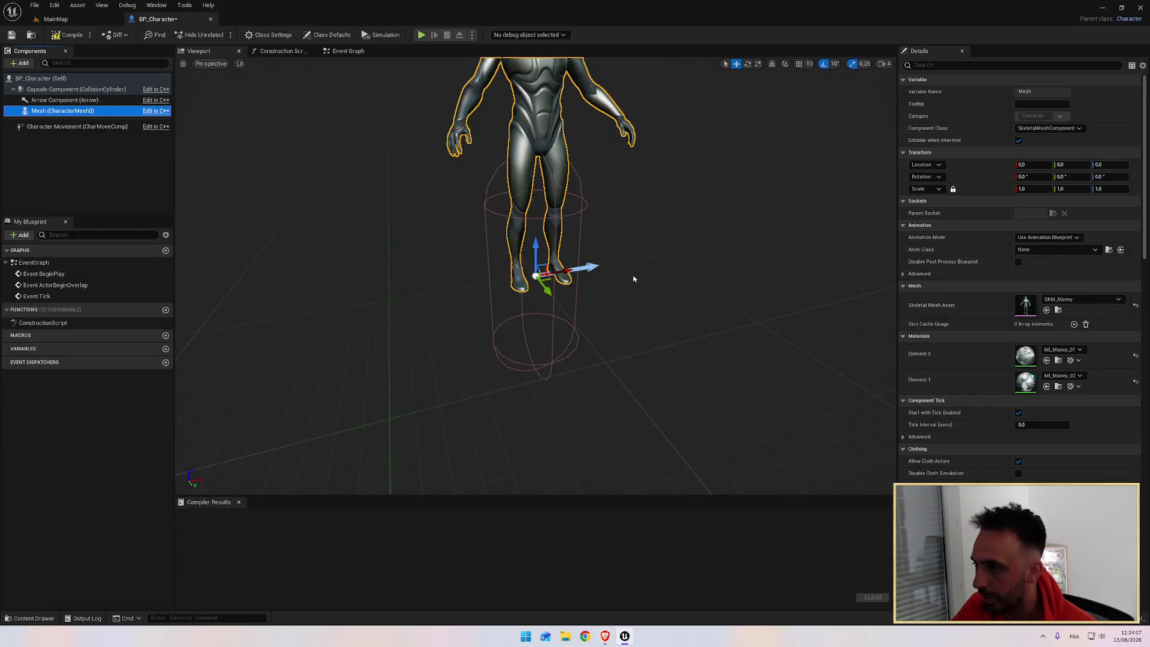
{"action": "left_click_drag", "start_coordinate": [633, 279], "coordinate": [626, 280]}
{"action": "scroll", "coordinate": [630, 257], "scroll_direction": "down", "scroll_amount": 3}
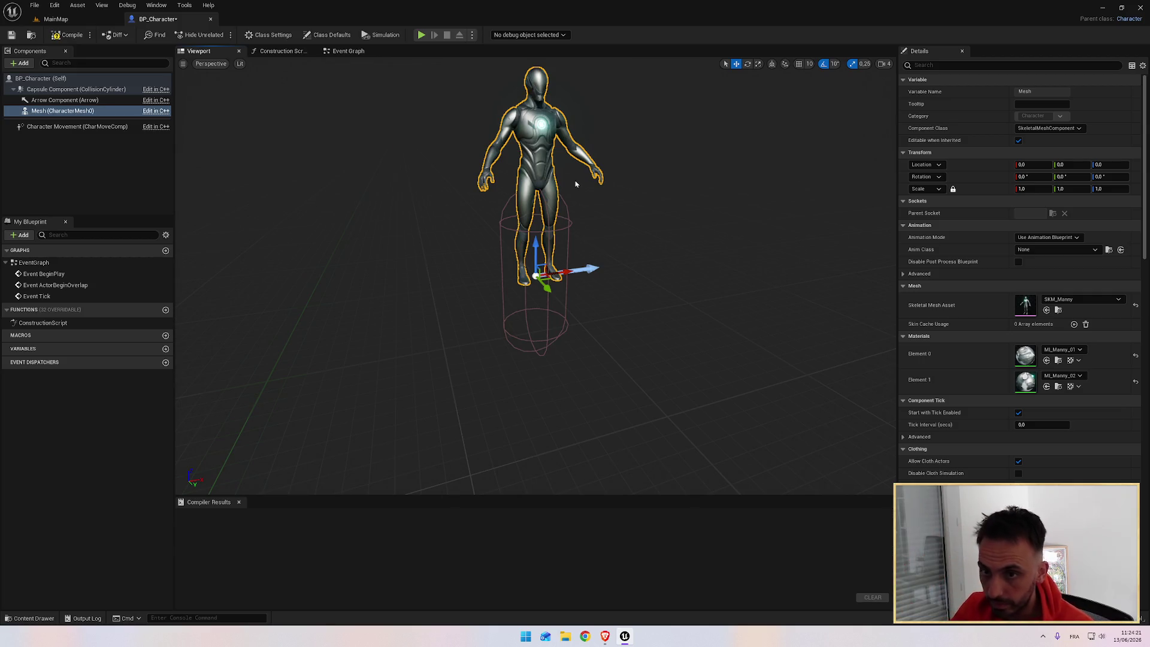
{"action": "key", "text": "alt+Tab"}
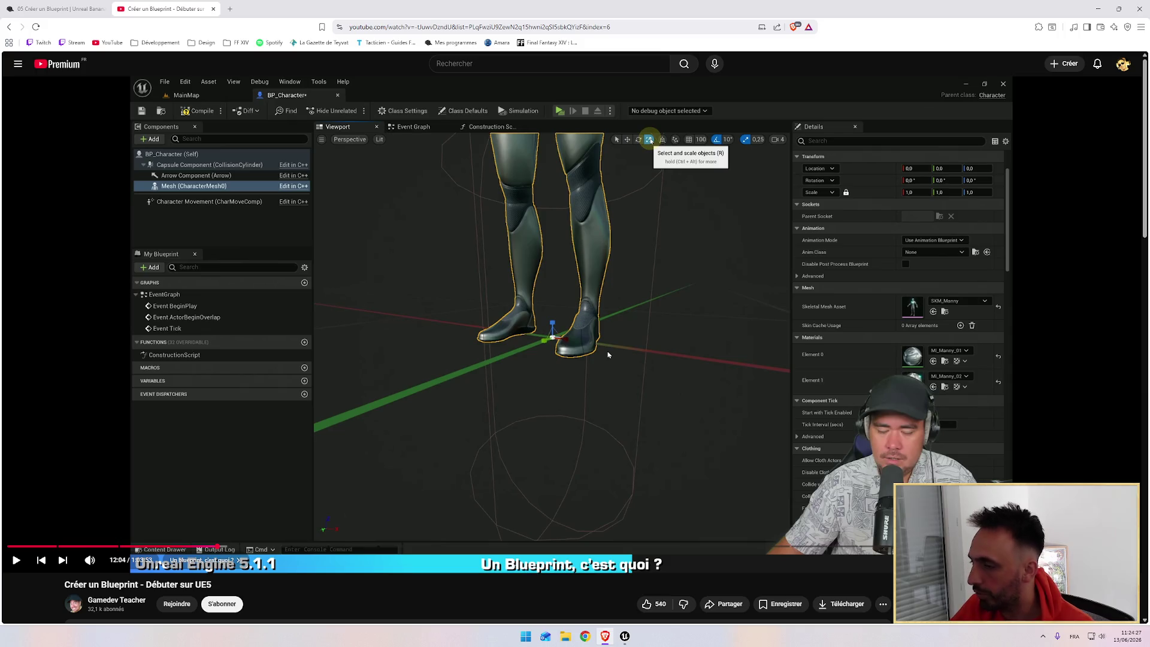
{"action": "key", "text": "alt+Tab"}
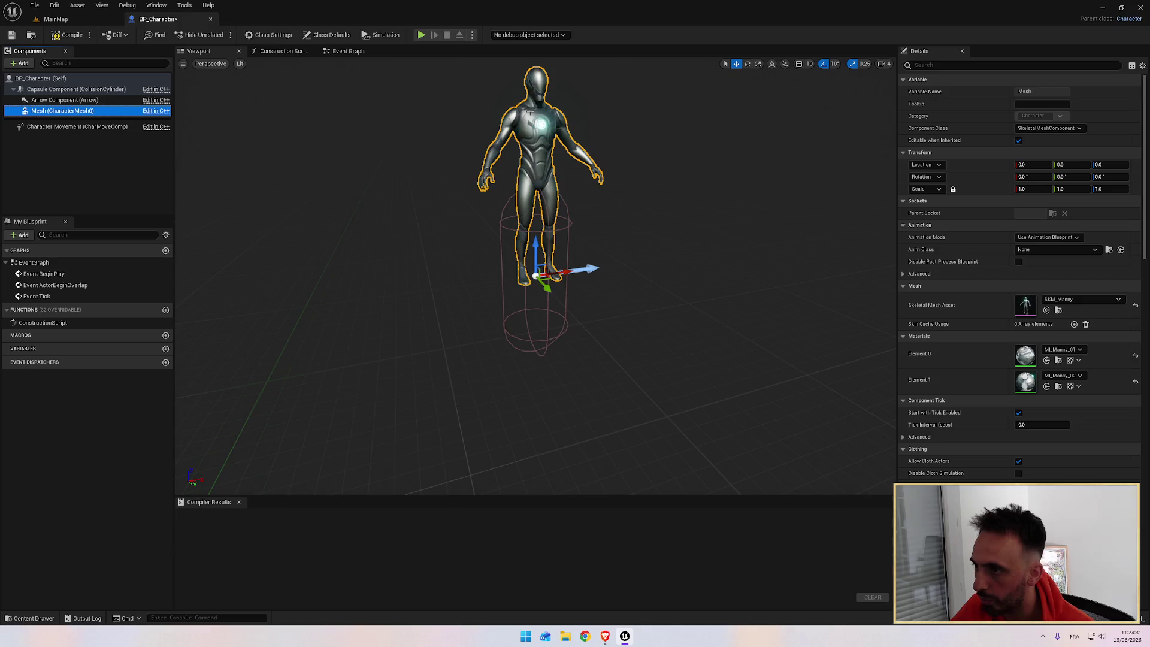
{"action": "key", "text": "alt+Tab"}
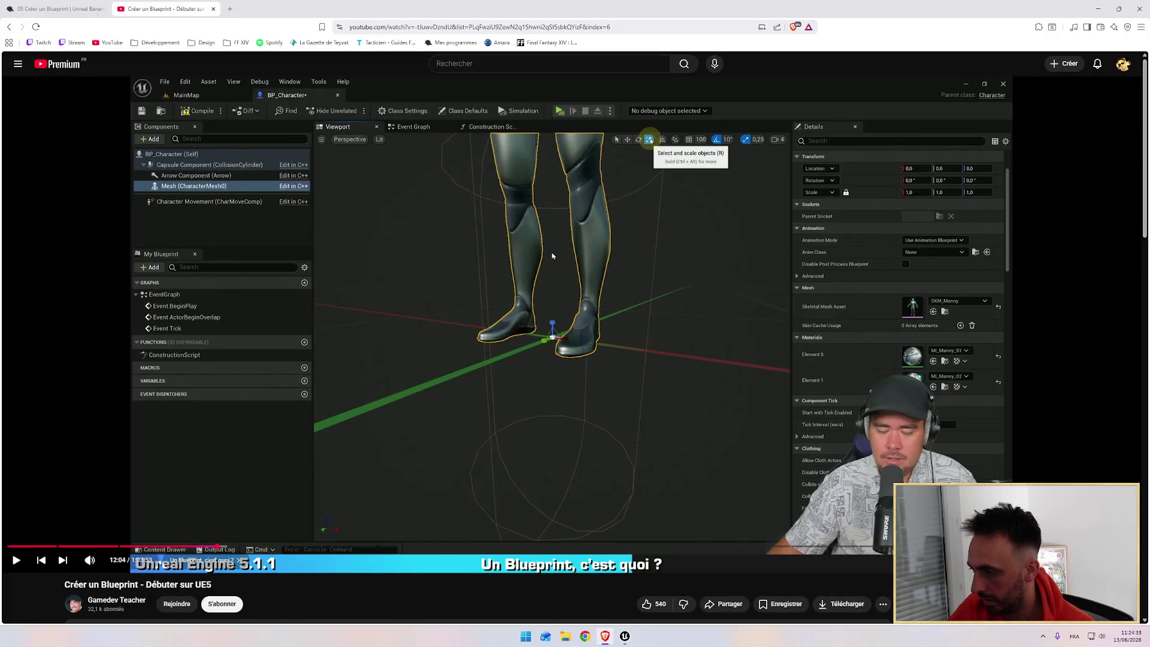
{"action": "left_click", "coordinate": [567, 265]}
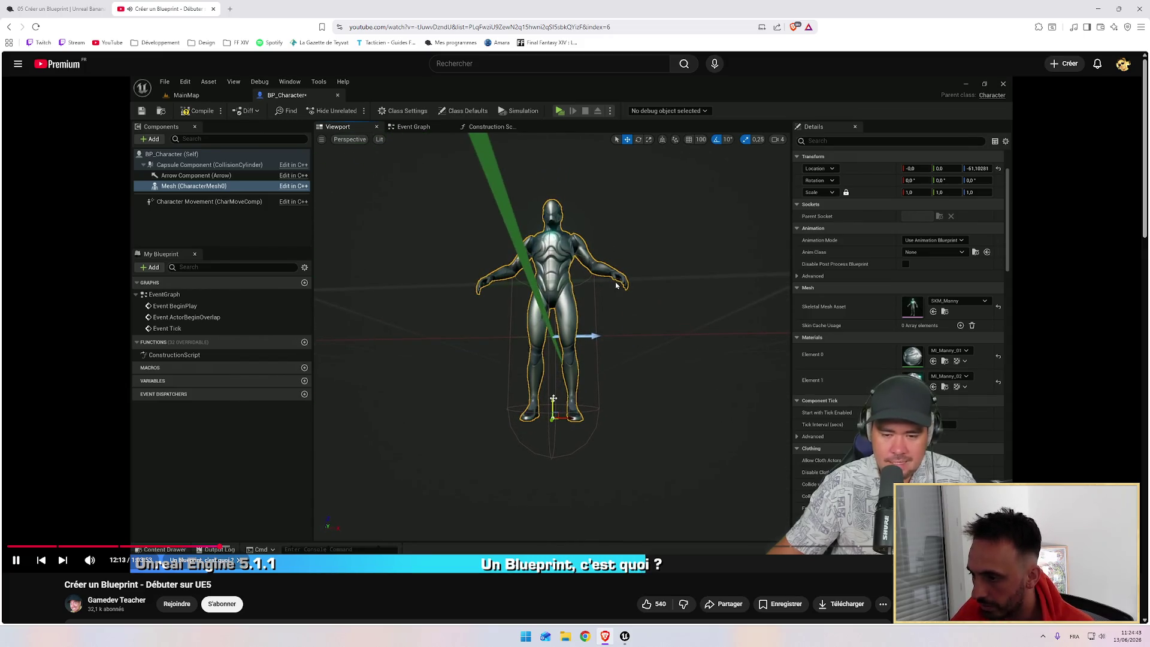
{"action": "key", "text": "alt+Tab"}
{"action": "left_click_drag", "start_coordinate": [539, 259], "coordinate": [536, 323]}
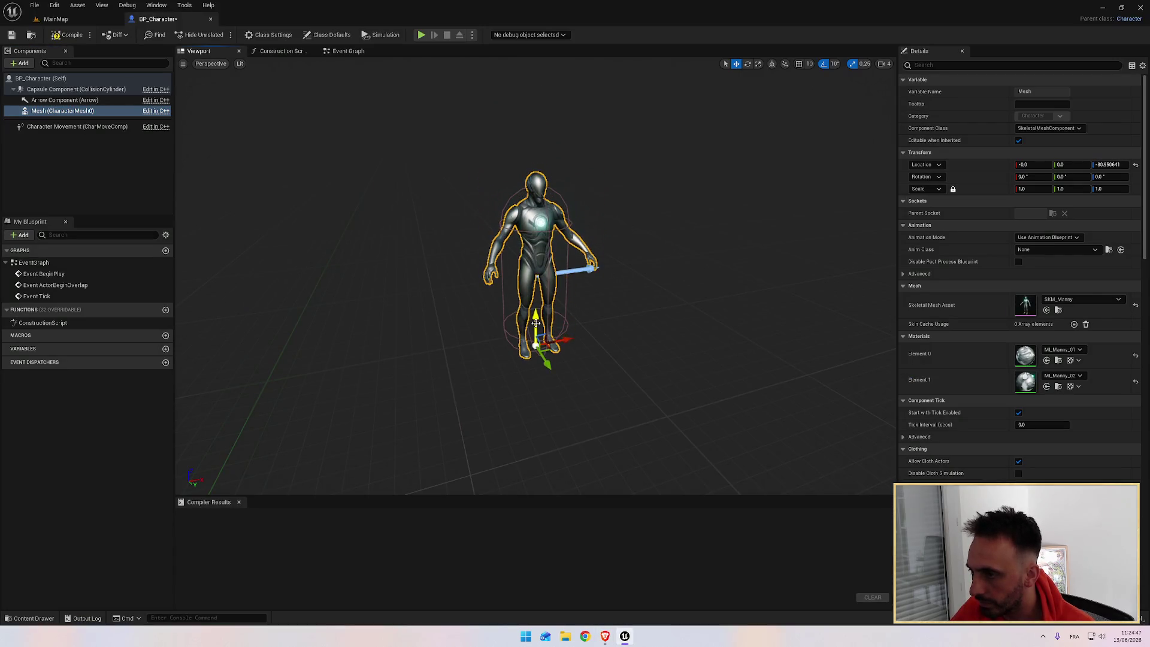
Switch the BP_Character viewport to Front, then Right orthographic view, and zoom in on the character
{"action": "key", "text": "alt+Tab"}
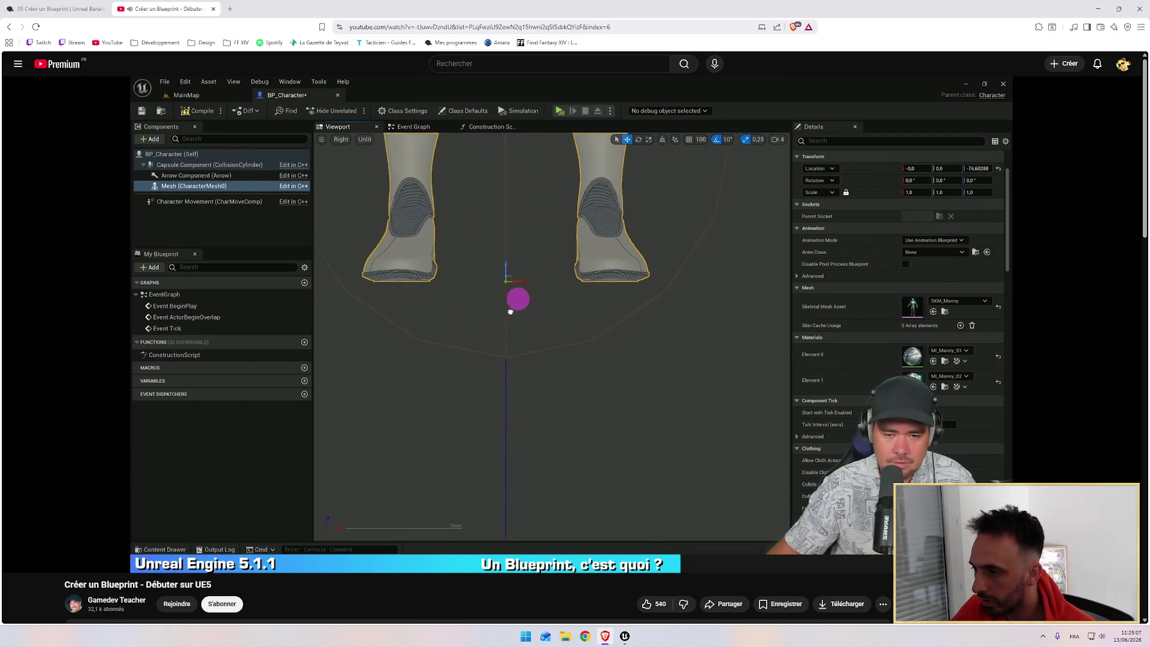
{"action": "key", "text": "alt+Tab"}
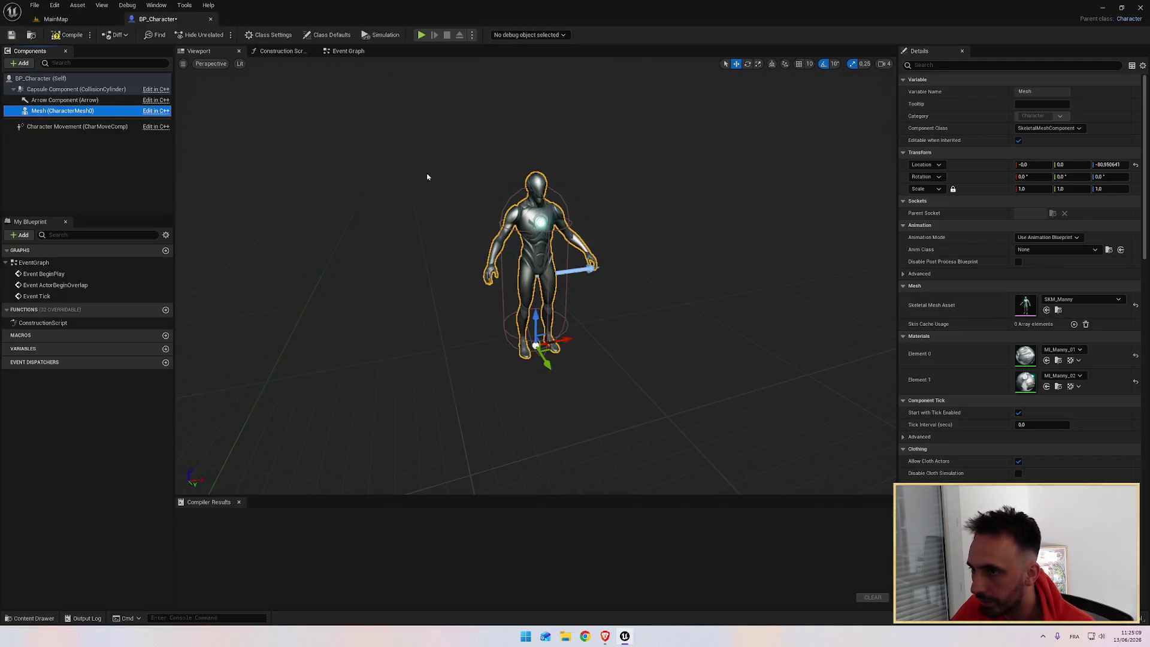
{"action": "left_click", "coordinate": [221, 64]}
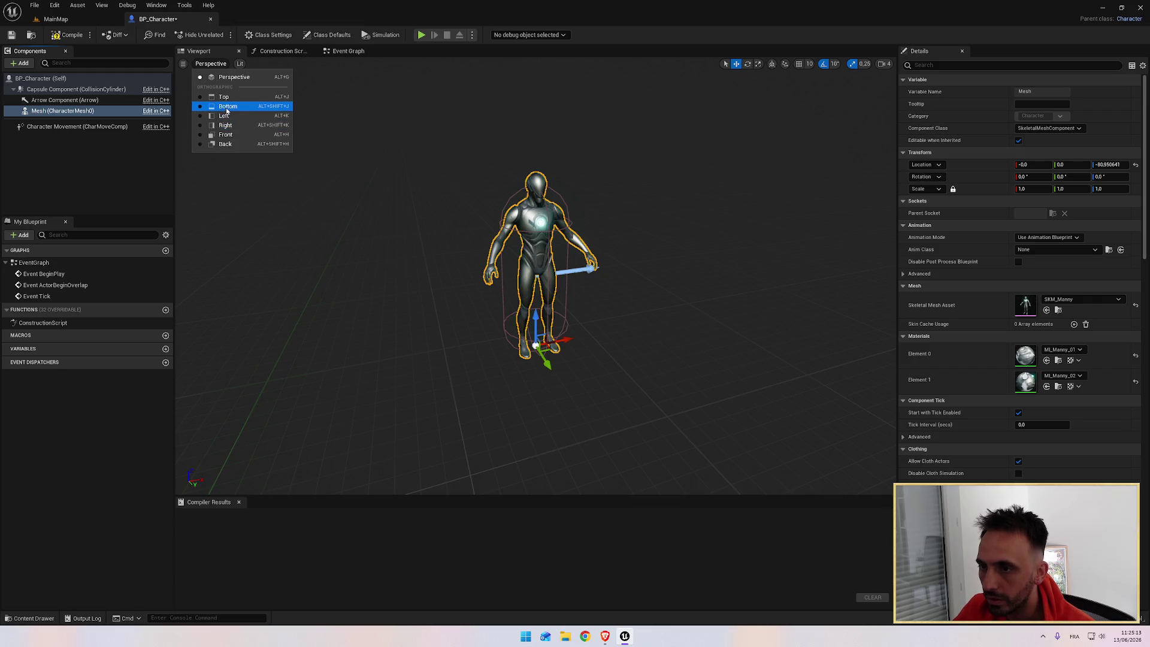
{"action": "left_click", "coordinate": [226, 133]}
{"action": "left_click", "coordinate": [203, 64]}
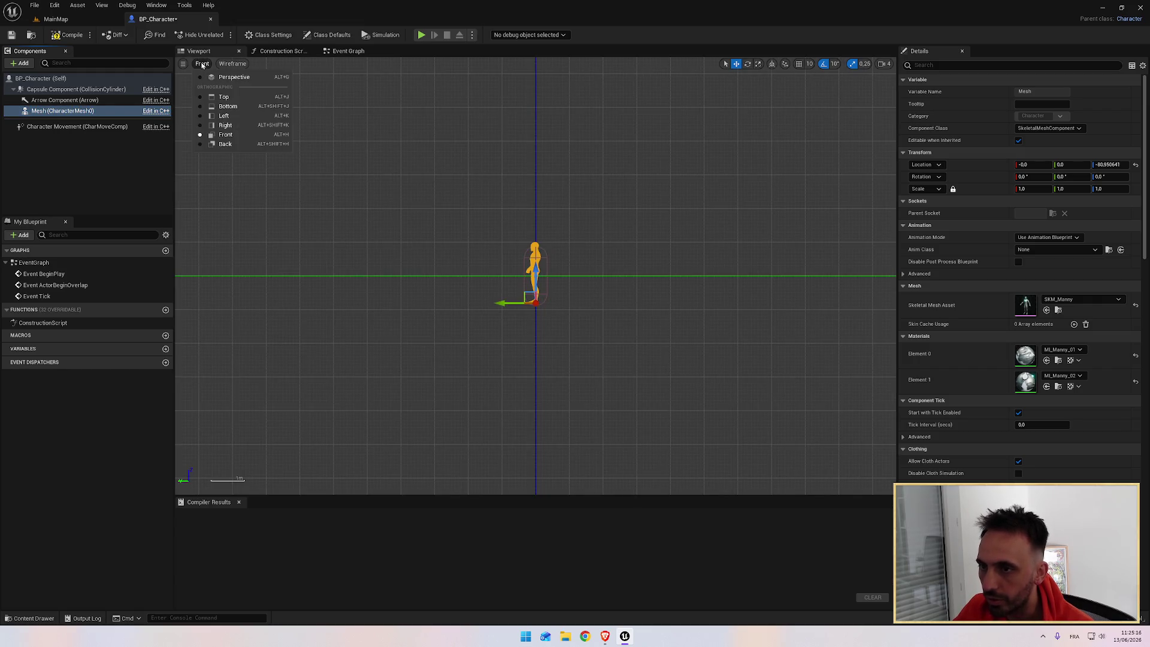
{"action": "left_click", "coordinate": [233, 126]}
{"action": "scroll", "coordinate": [523, 254], "scroll_direction": "up", "scroll_amount": 5}
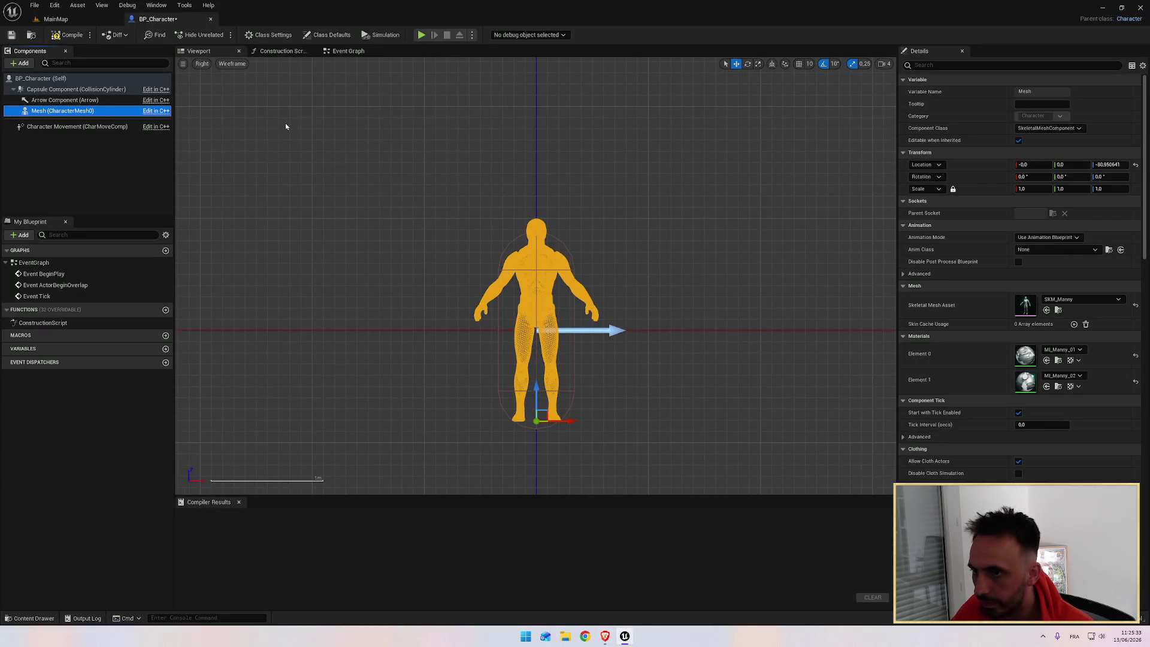
{"action": "left_click", "coordinate": [231, 64]}
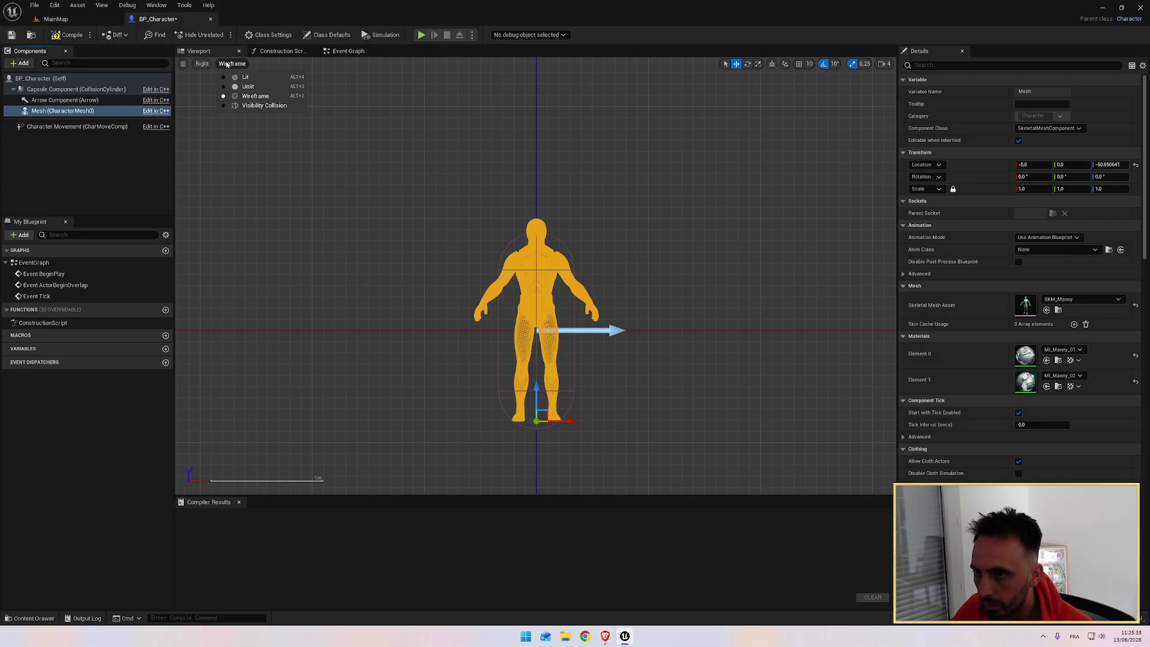
Render the viewport Unlit and zoom in on the character's legs and feet
{"action": "left_click", "coordinate": [240, 87]}
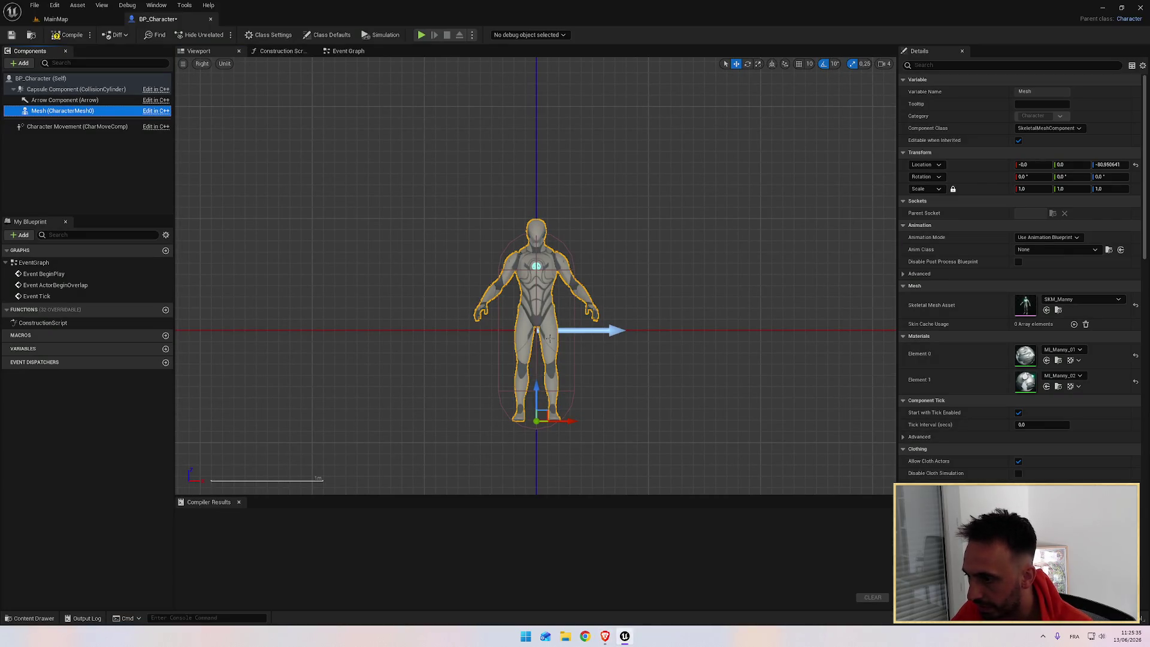
{"action": "scroll", "coordinate": [549, 338], "scroll_direction": "up", "scroll_amount": 4}
{"action": "mouse_move", "coordinate": [619, 382]}
{"action": "left_mouse_down"}
{"action": "mouse_move", "coordinate": [624, 323]}
{"action": "mouse_move", "coordinate": [603, 274]}
{"action": "left_mouse_up"}
{"action": "scroll", "coordinate": [581, 354], "scroll_direction": "up", "scroll_amount": 3}
{"action": "mouse_move", "coordinate": [527, 377]}
{"action": "left_mouse_down"}
{"action": "mouse_move", "coordinate": [610, 301]}
{"action": "mouse_move", "coordinate": [613, 323]}
{"action": "mouse_move", "coordinate": [611, 293]}
{"action": "left_mouse_up"}
{"action": "scroll", "coordinate": [598, 280], "scroll_direction": "up", "scroll_amount": 4}
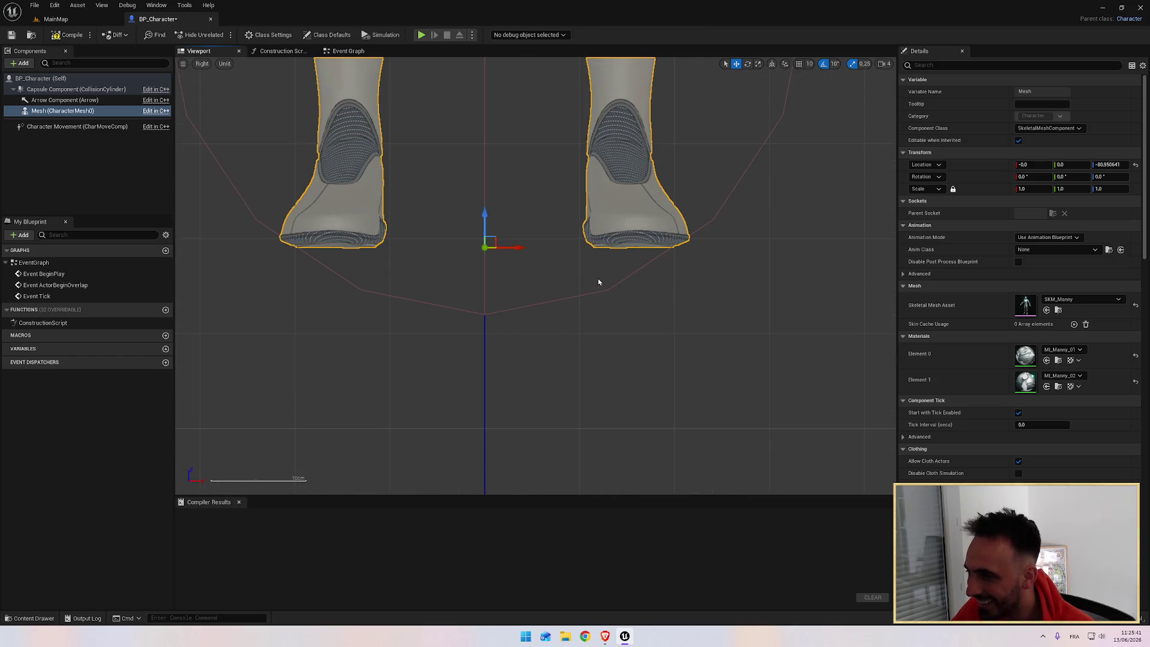
{"action": "scroll", "coordinate": [567, 282], "scroll_direction": "down", "scroll_amount": 4}
{"action": "left_click_drag", "start_coordinate": [563, 274], "coordinate": [542, 470]}
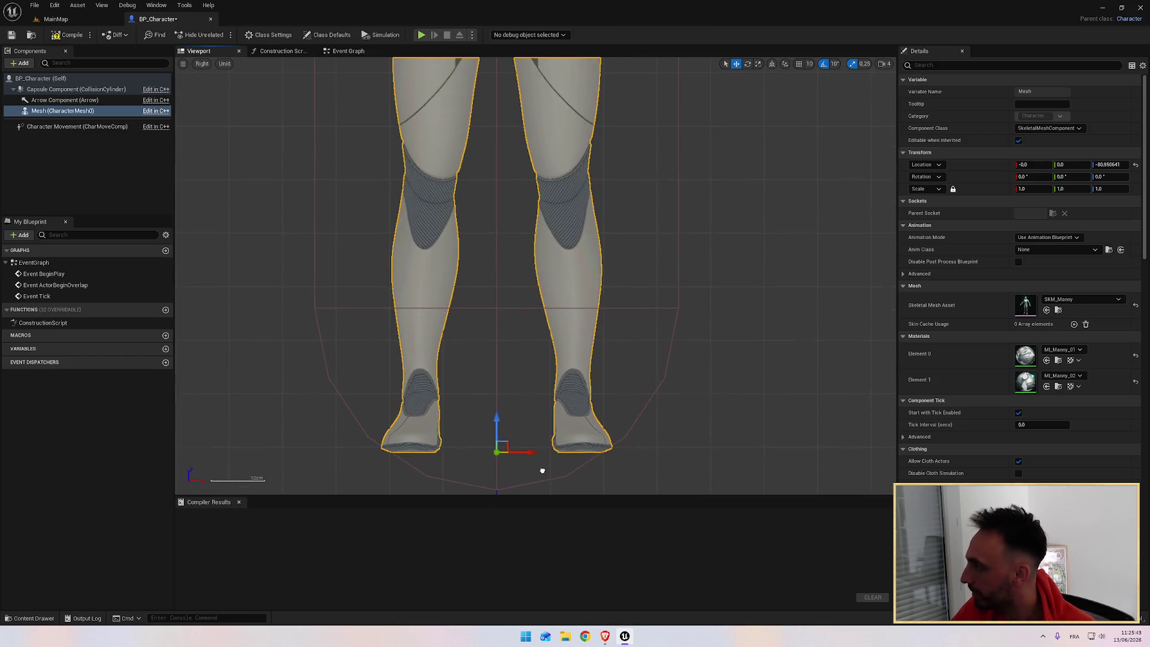
{"action": "scroll", "coordinate": [519, 289], "scroll_direction": "down", "scroll_amount": 3}
{"action": "left_click_drag", "start_coordinate": [519, 288], "coordinate": [514, 440]}
{"action": "scroll", "coordinate": [562, 382], "scroll_direction": "up", "scroll_amount": 2}
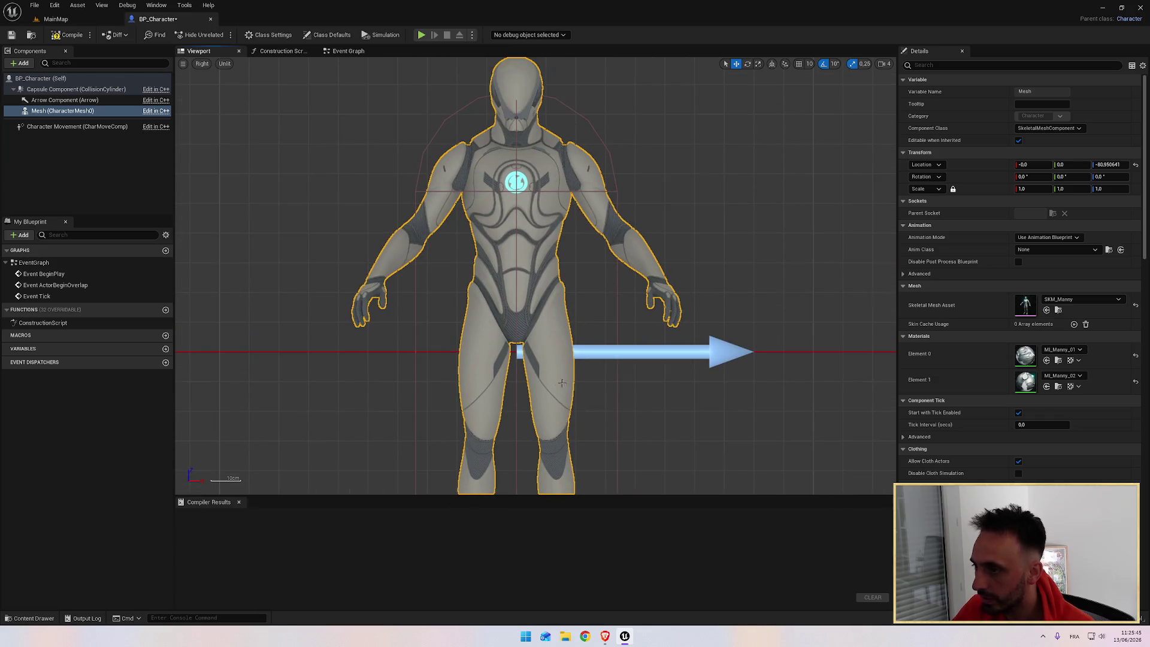
Switch the viewport to the Front orthographic view and zoom out to show the full character
{"action": "key", "text": "alt+Tab"}
{"action": "left_click", "coordinate": [565, 358]}
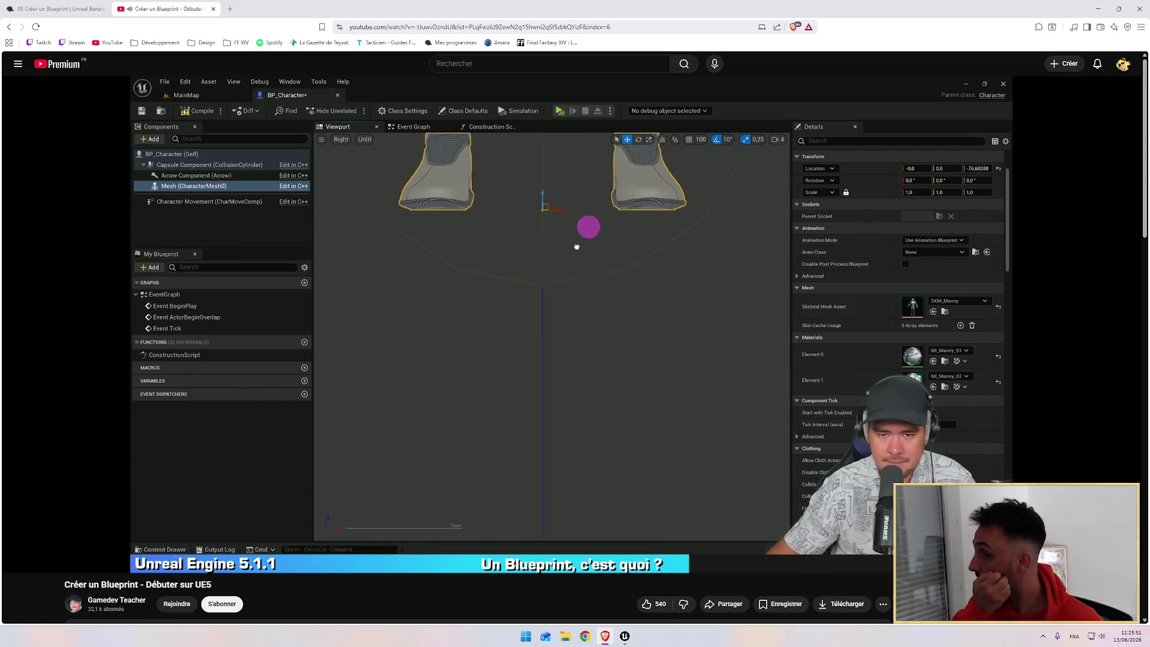
{"action": "key", "text": "alt+Tab"}
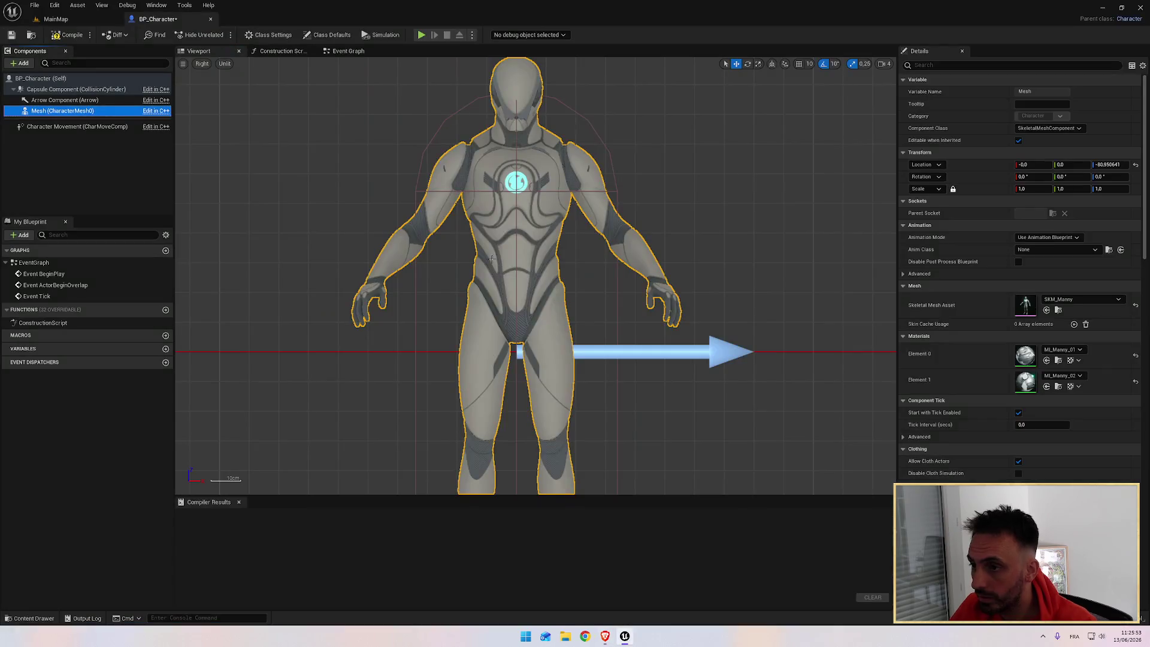
{"action": "left_click", "coordinate": [202, 64]}
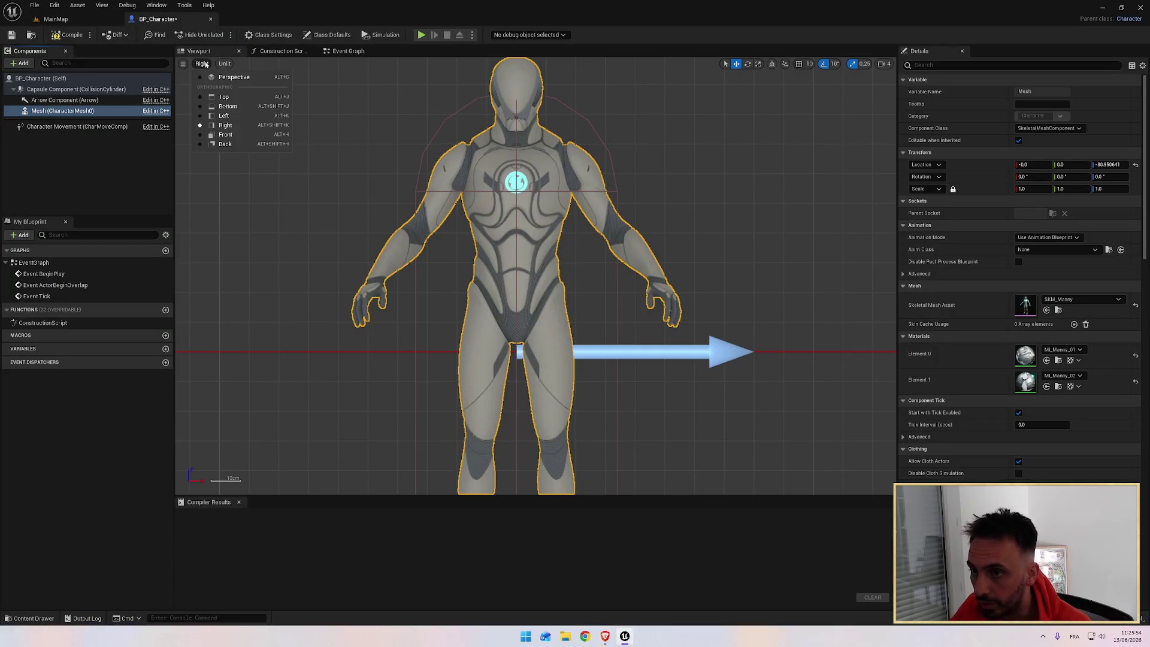
{"action": "left_click", "coordinate": [227, 136]}
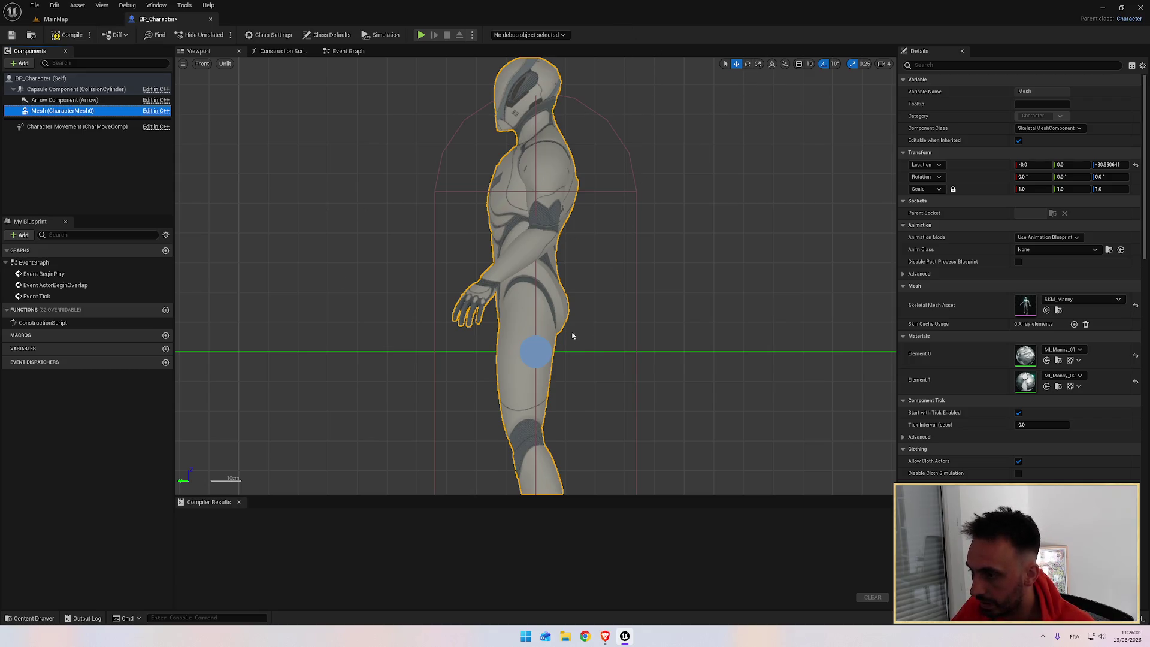
{"action": "scroll", "coordinate": [557, 323], "scroll_direction": "down", "scroll_amount": 4}
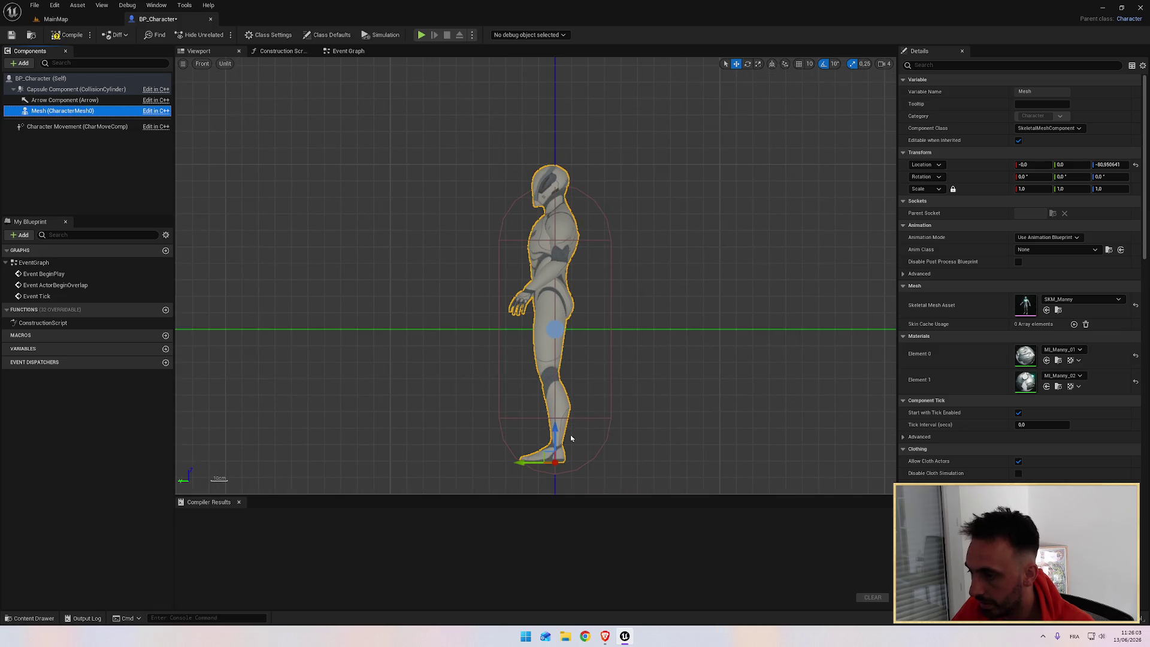
In Perspective view, rotate the mesh -90 degrees around its vertical axis
{"action": "left_click", "coordinate": [749, 65]}
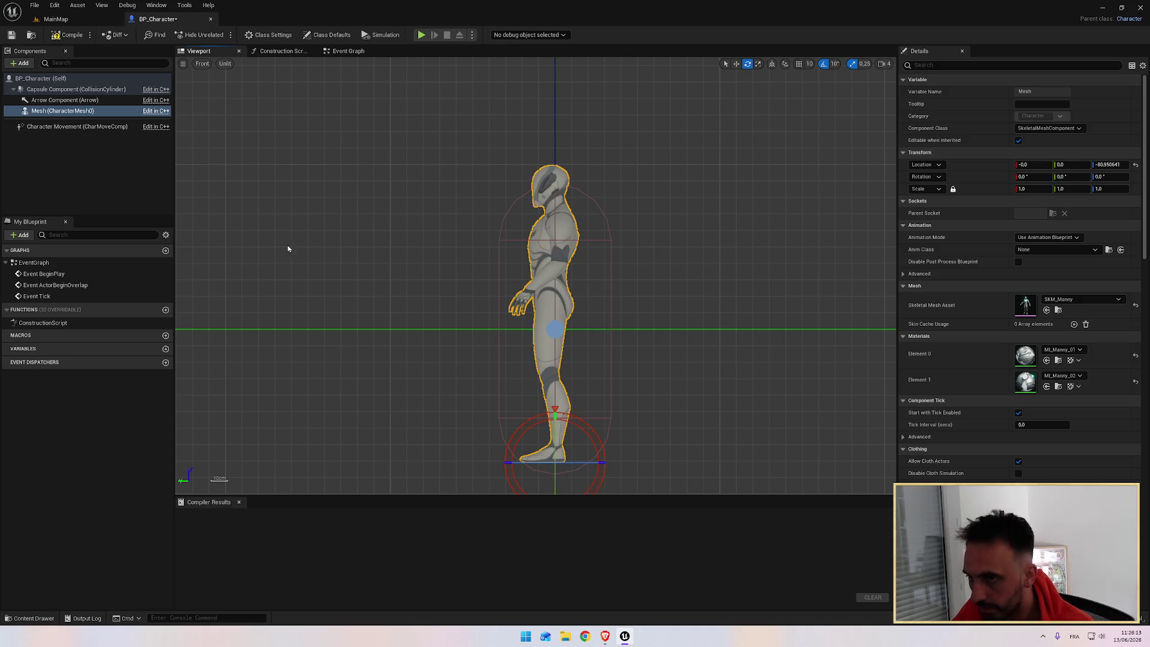
{"action": "left_click", "coordinate": [201, 64]}
{"action": "left_click", "coordinate": [233, 77]}
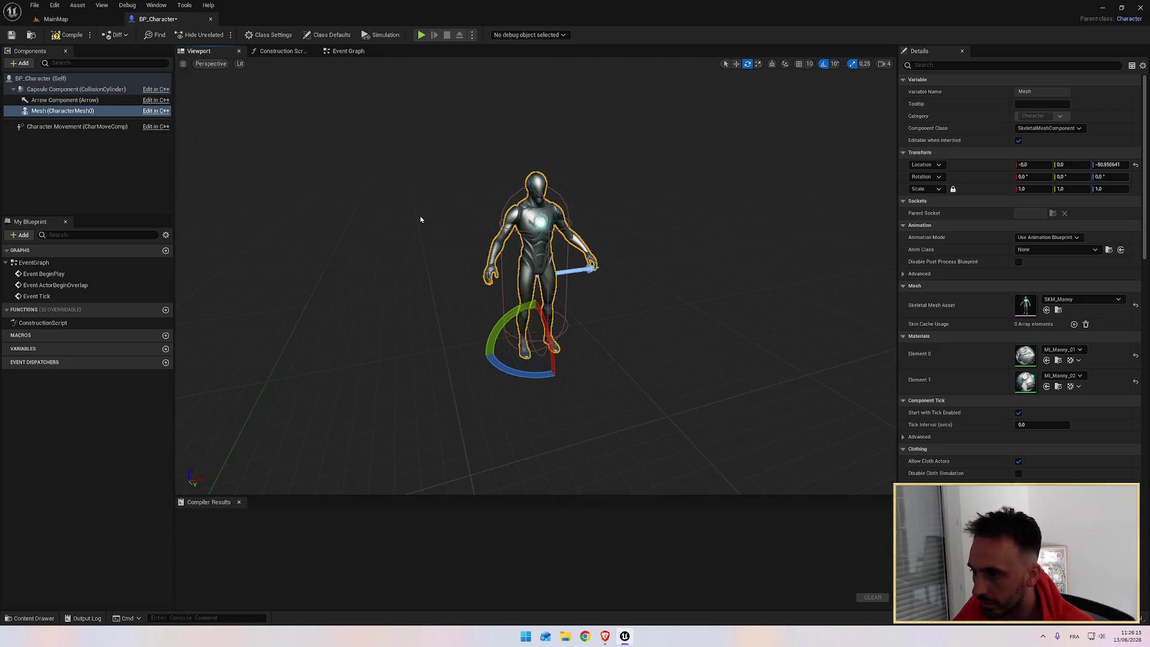
{"action": "mouse_move", "coordinate": [502, 368]}
{"action": "left_mouse_down"}
{"action": "mouse_move", "coordinate": [569, 365]}
{"action": "mouse_move", "coordinate": [584, 338]}
{"action": "left_mouse_up"}
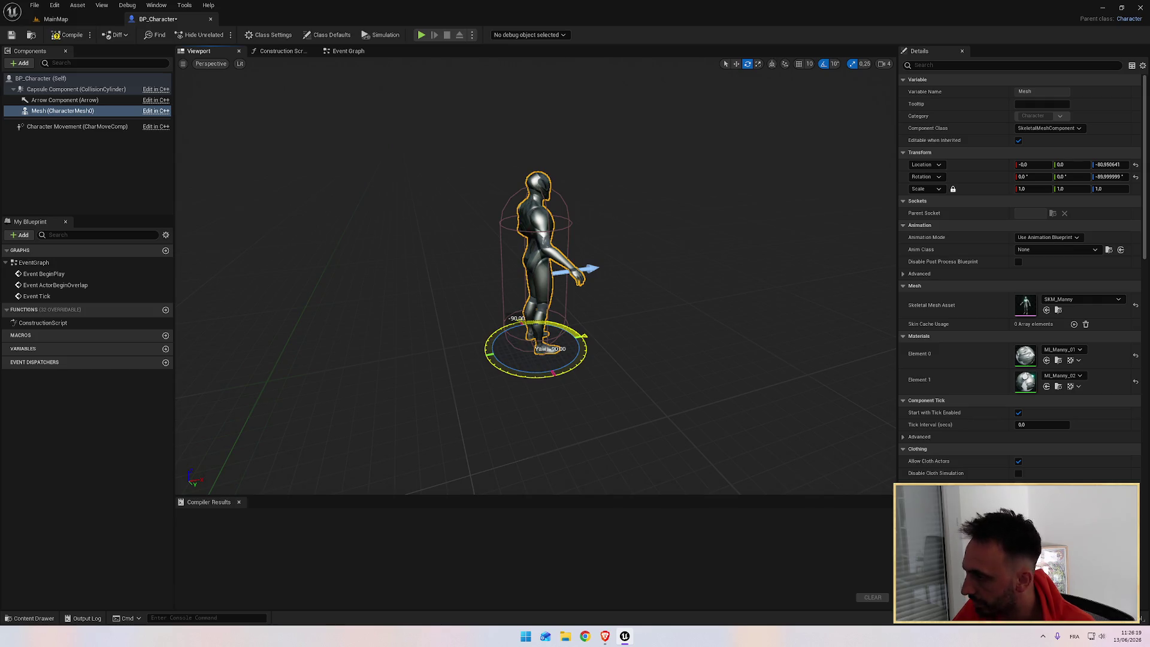
{"action": "left_click_drag", "start_coordinate": [673, 326], "coordinate": [569, 324]}
{"action": "scroll", "coordinate": [569, 324], "scroll_direction": "up", "scroll_amount": 6}
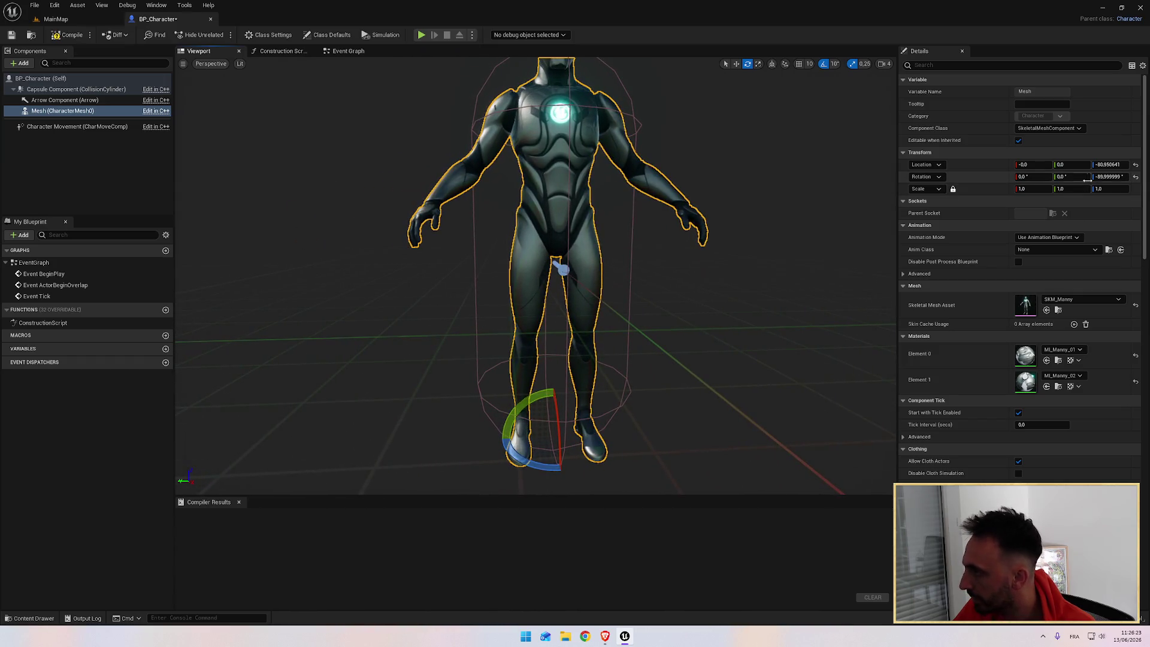
Commit the mesh's Location Z of -80 and its -90° yaw, then inspect the lower legs
{"action": "left_click", "coordinate": [1101, 164]}
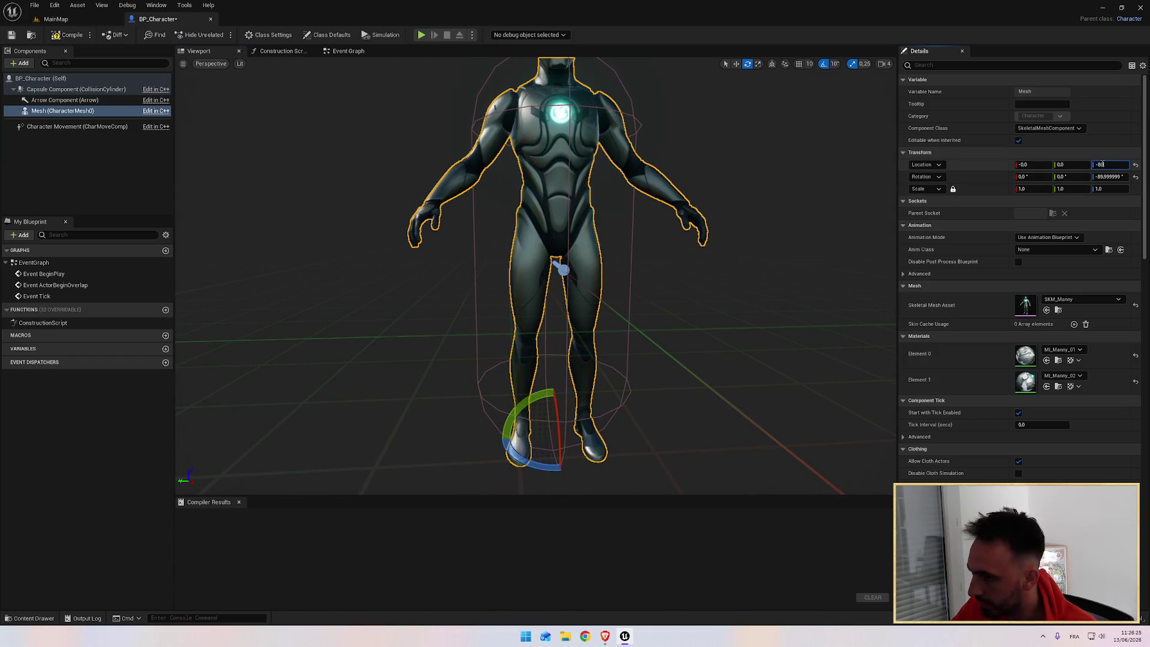
{"action": "key", "text": "Return"}
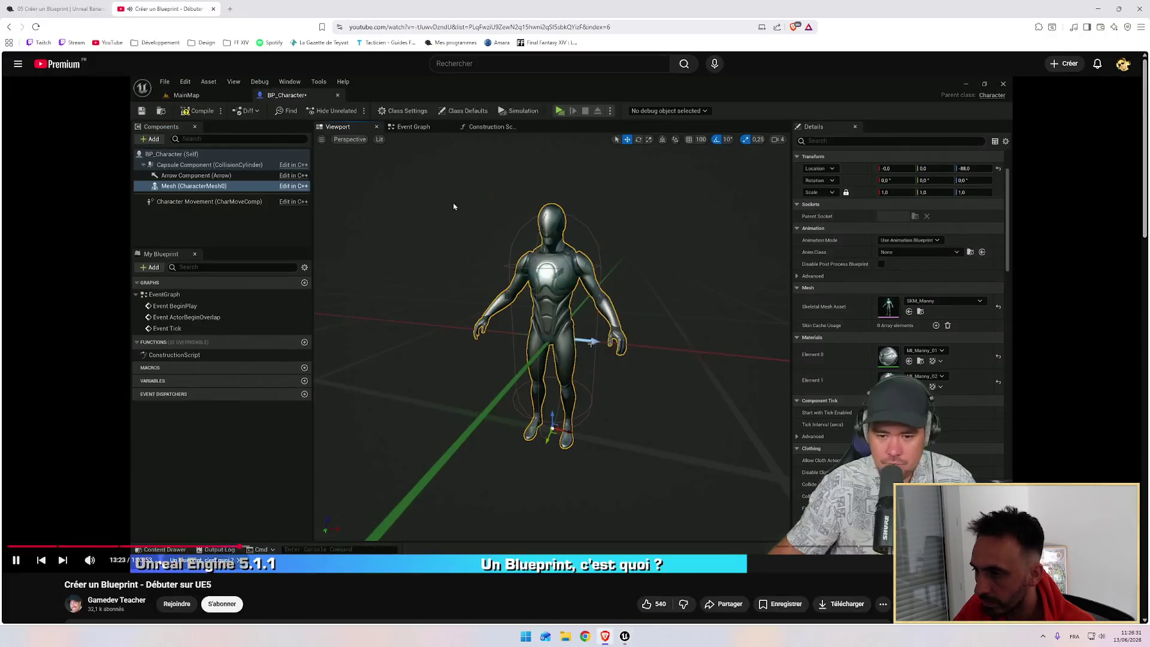
{"action": "left_click", "coordinate": [479, 209]}
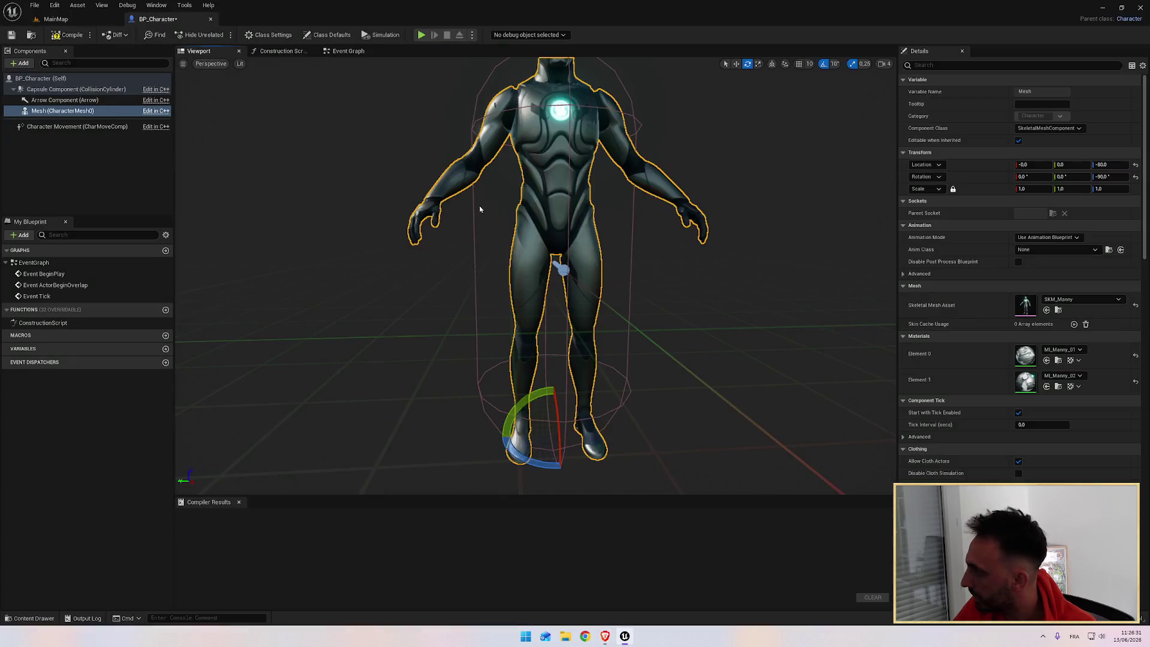
{"action": "mouse_move", "coordinate": [672, 301]}
{"action": "left_mouse_down"}
{"action": "mouse_move", "coordinate": [662, 264]}
{"action": "mouse_move", "coordinate": [667, 299]}
{"action": "left_mouse_up"}
{"action": "mouse_move", "coordinate": [589, 274]}
{"action": "left_mouse_down"}
{"action": "mouse_move", "coordinate": [589, 245]}
{"action": "mouse_move", "coordinate": [590, 275]}
{"action": "left_mouse_up"}
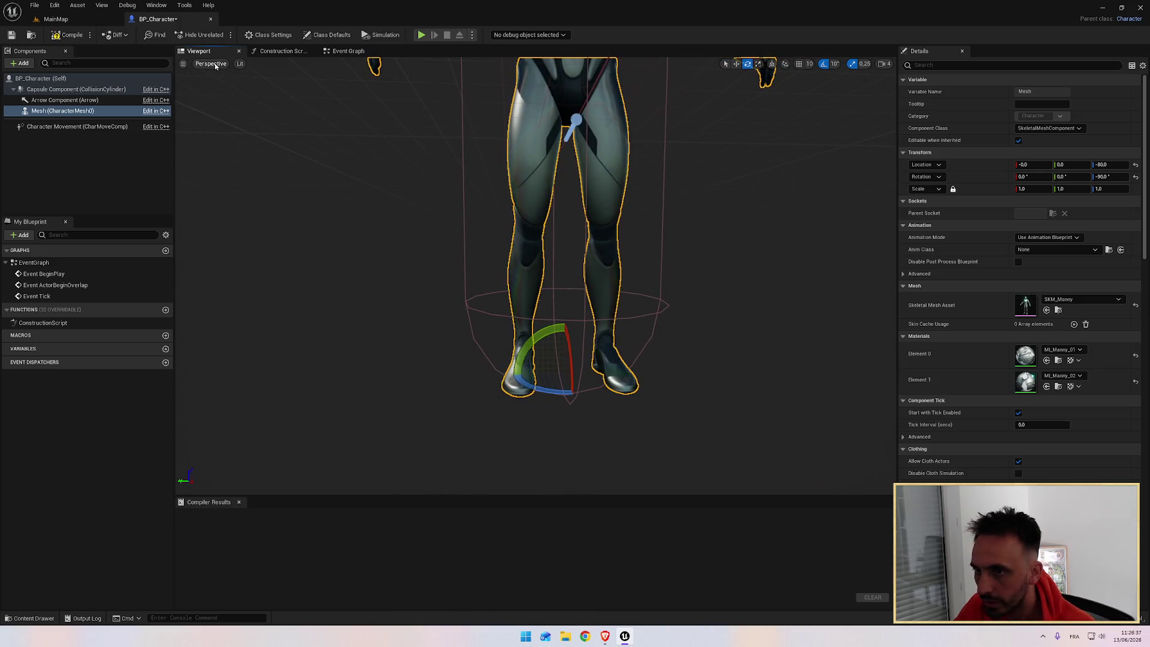
Check the feet and root ring in the Front orthographic view, then frame the whole character
{"action": "left_click", "coordinate": [211, 63]}
{"action": "left_click", "coordinate": [226, 135]}
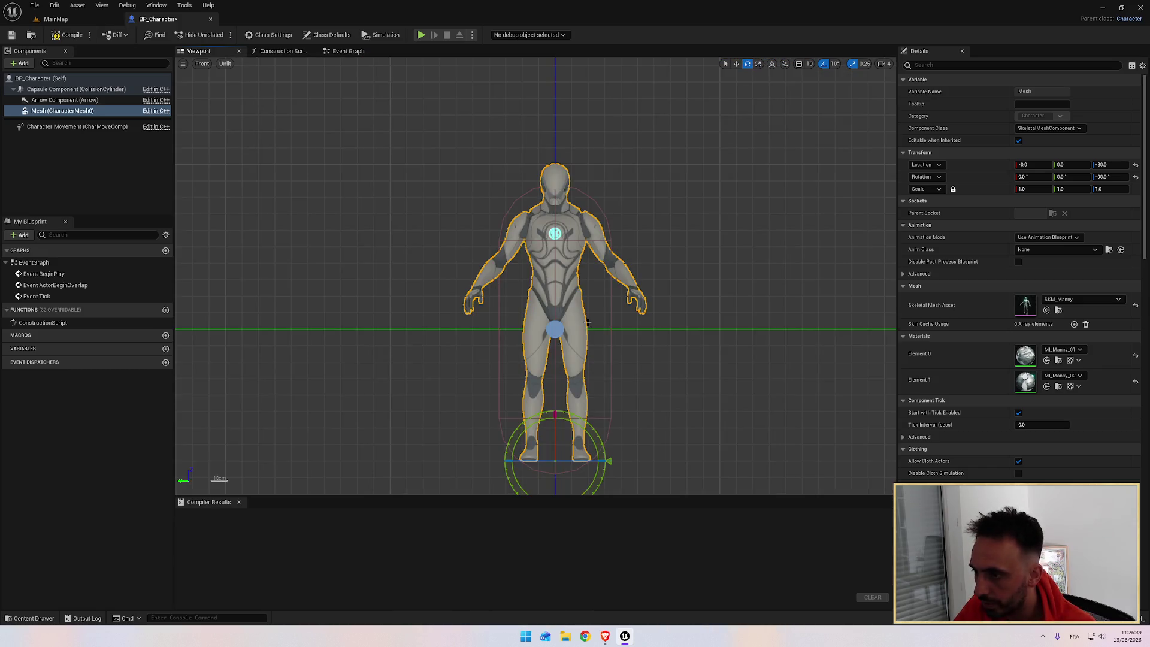
{"action": "mouse_move", "coordinate": [630, 339]}
{"action": "left_mouse_down"}
{"action": "mouse_move", "coordinate": [653, 198]}
{"action": "mouse_move", "coordinate": [752, 84]}
{"action": "mouse_move", "coordinate": [749, 120]}
{"action": "left_mouse_up"}
{"action": "scroll", "coordinate": [662, 226], "scroll_direction": "down", "scroll_amount": 3}
{"action": "scroll", "coordinate": [661, 227], "scroll_direction": "down", "scroll_amount": 2}
{"action": "scroll", "coordinate": [731, 234], "scroll_direction": "down", "scroll_amount": 3}
{"action": "left_click_drag", "start_coordinate": [731, 233], "coordinate": [629, 411]}
{"action": "scroll", "coordinate": [739, 196], "scroll_direction": "up", "scroll_amount": 2}
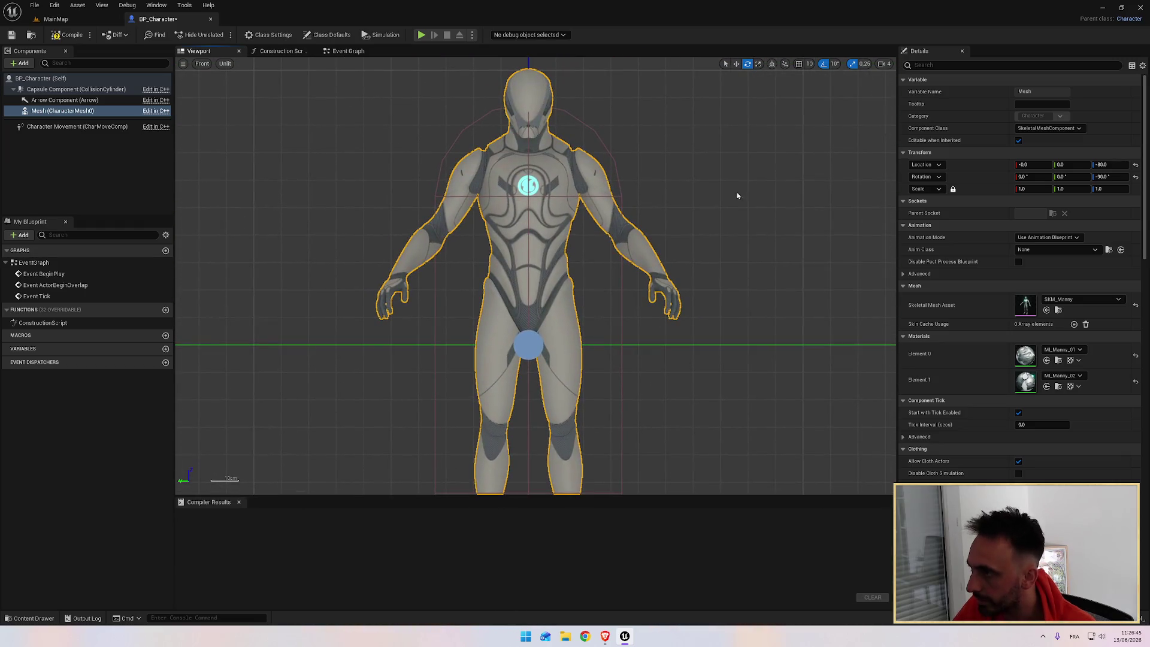
Activate the Translate tool, return to Perspective, frame the mesh and view its left side
{"action": "left_click", "coordinate": [740, 65]}
{"action": "left_click", "coordinate": [202, 64]}
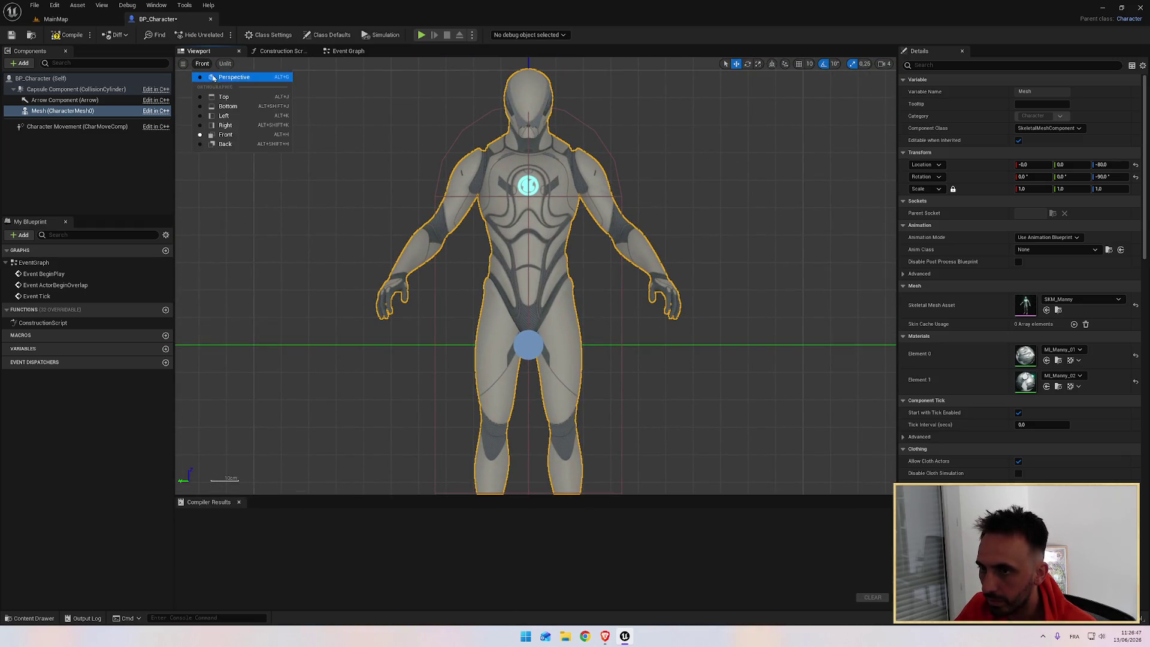
{"action": "left_click", "coordinate": [219, 78]}
{"action": "key", "text": "f"}
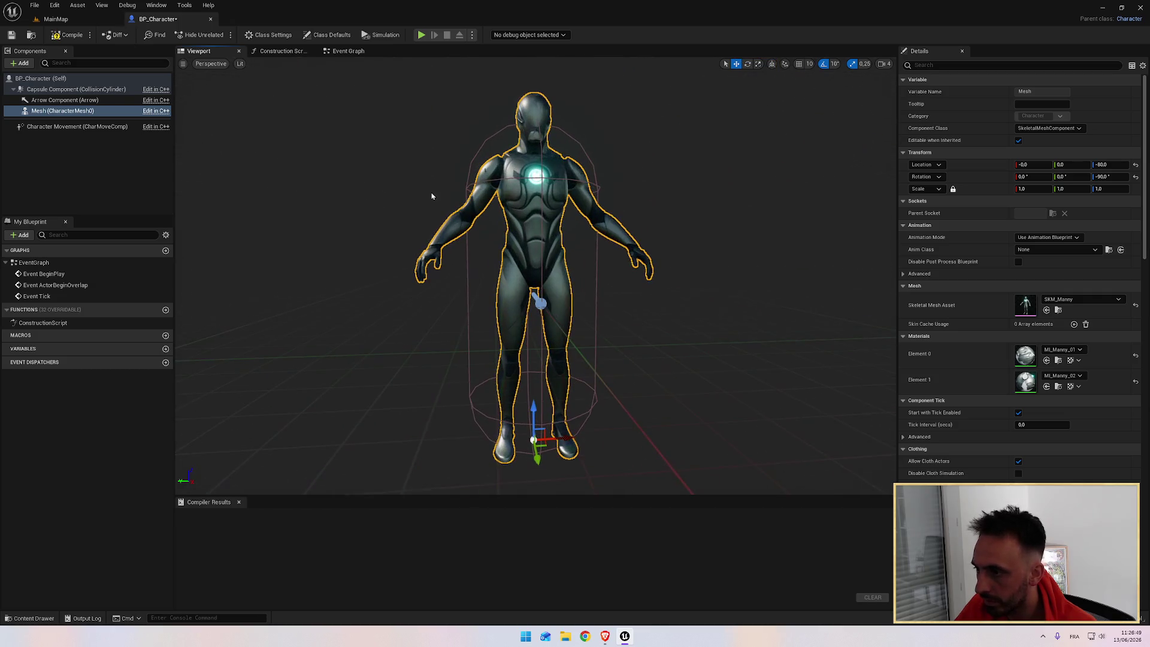
{"action": "left_click_drag", "start_coordinate": [379, 215], "coordinate": [497, 219]}
{"action": "key", "text": "alt+Tab"}
{"action": "left_click", "coordinate": [505, 244]}
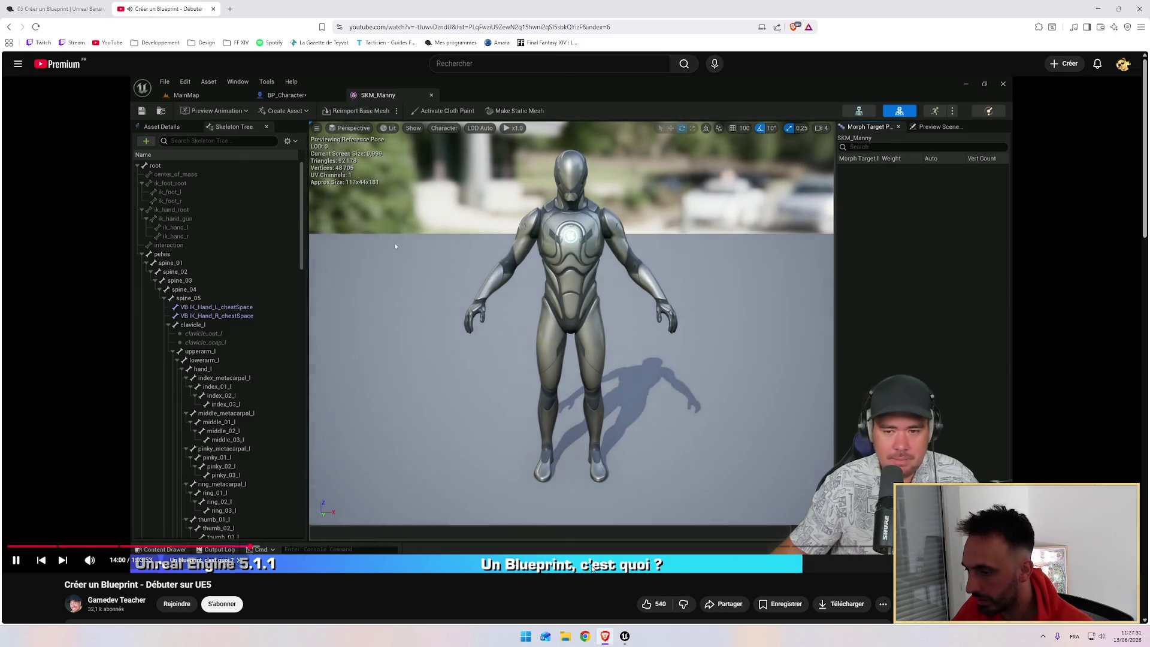
Rewind the tutorial five seconds and pause it at 13:47
{"action": "key", "text": "Left"}
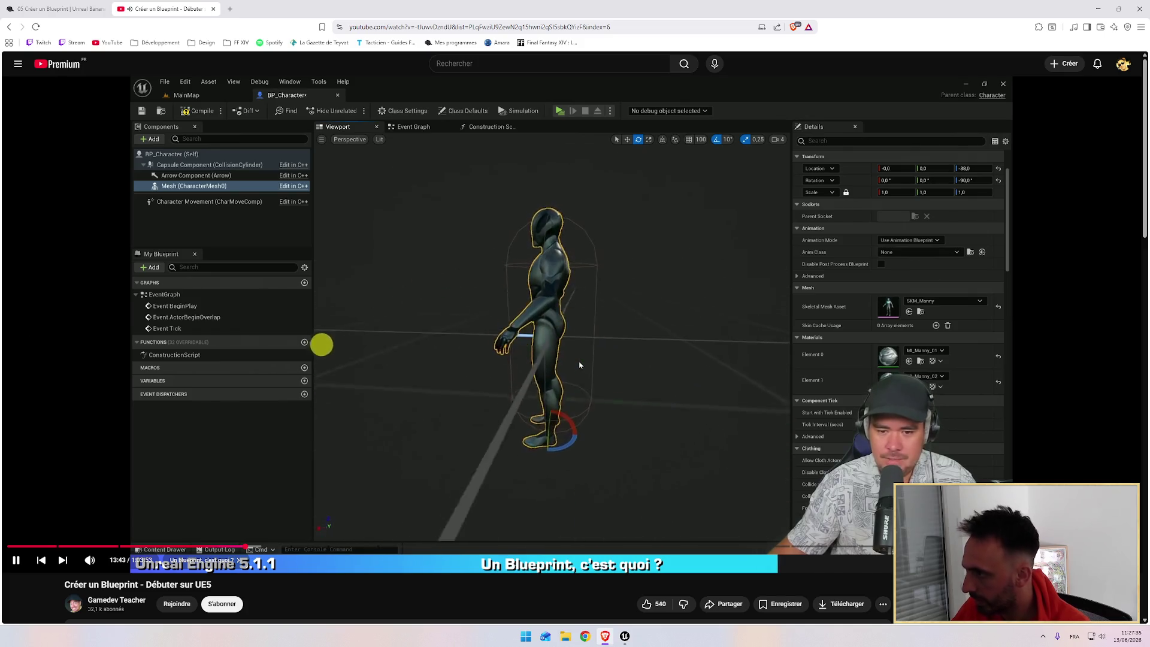
{"action": "key", "text": "alt+Tab"}
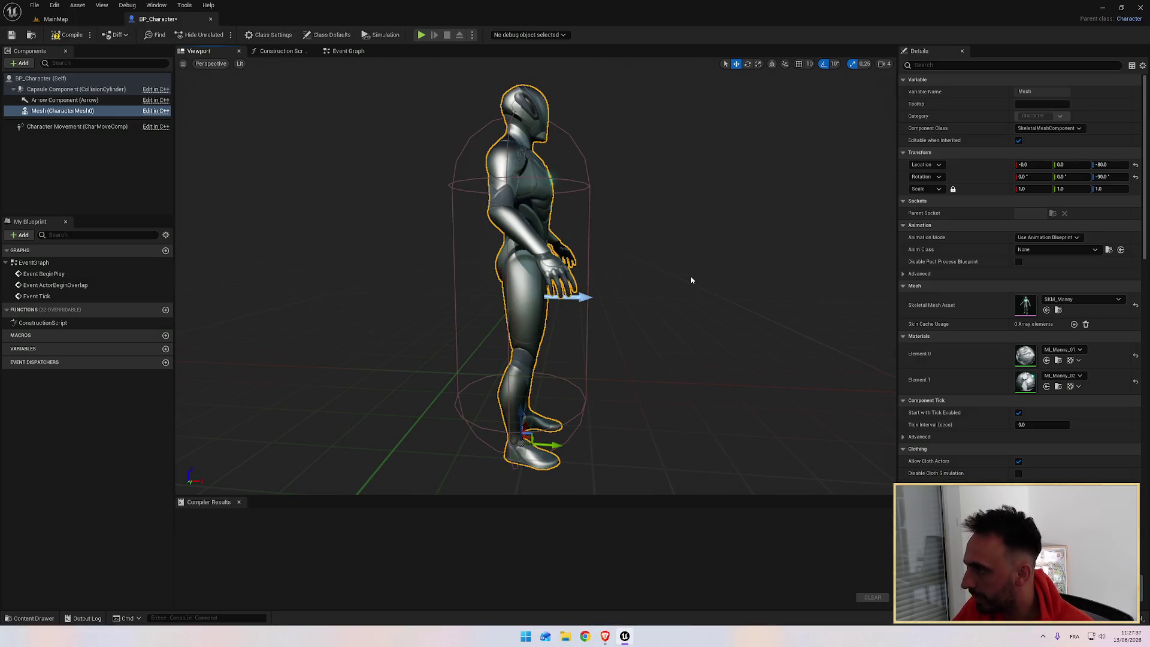
{"action": "key", "text": "alt+Tab"}
{"action": "key", "text": "space"}
{"action": "key", "text": "alt+Tab"}
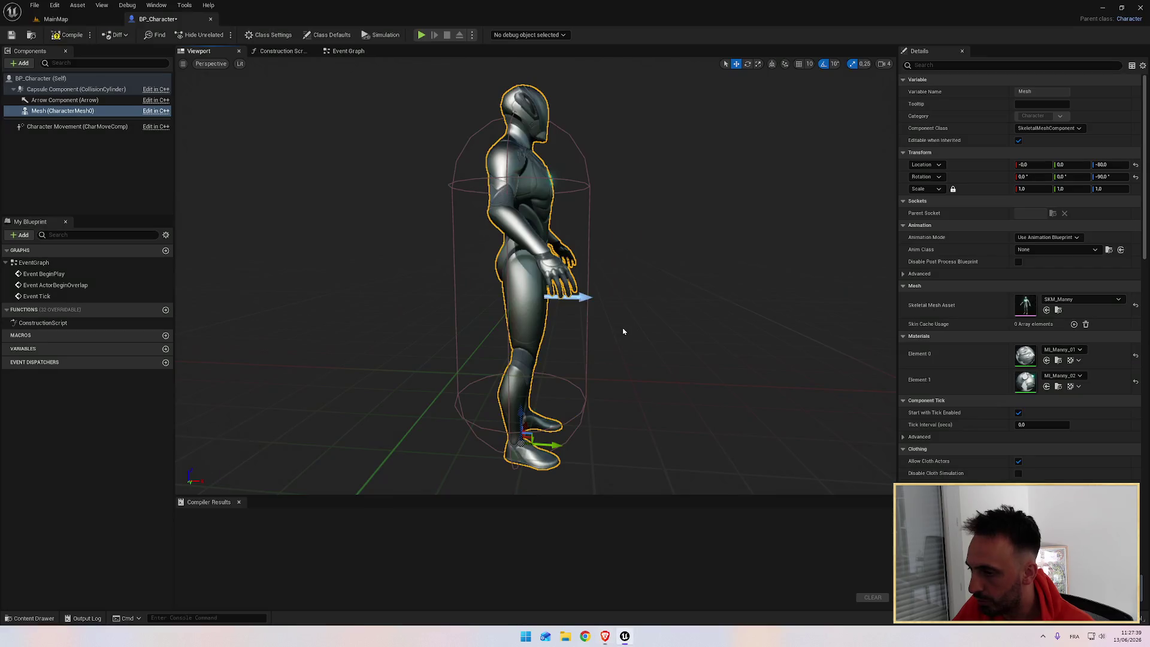
{"action": "key", "text": "alt+Tab"}
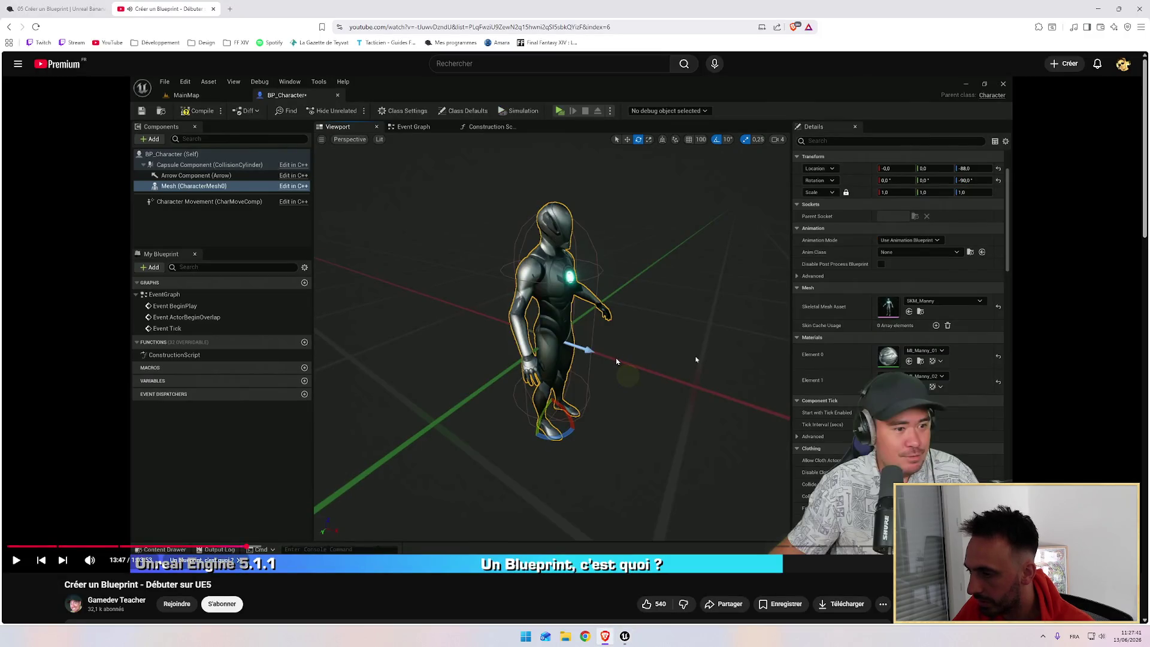
Replay the tutorial from 12:40, then set the mesh Location Z to -88
{"action": "left_click_drag", "start_coordinate": [246, 546], "coordinate": [228, 548]}
{"action": "left_click", "coordinate": [513, 421]}
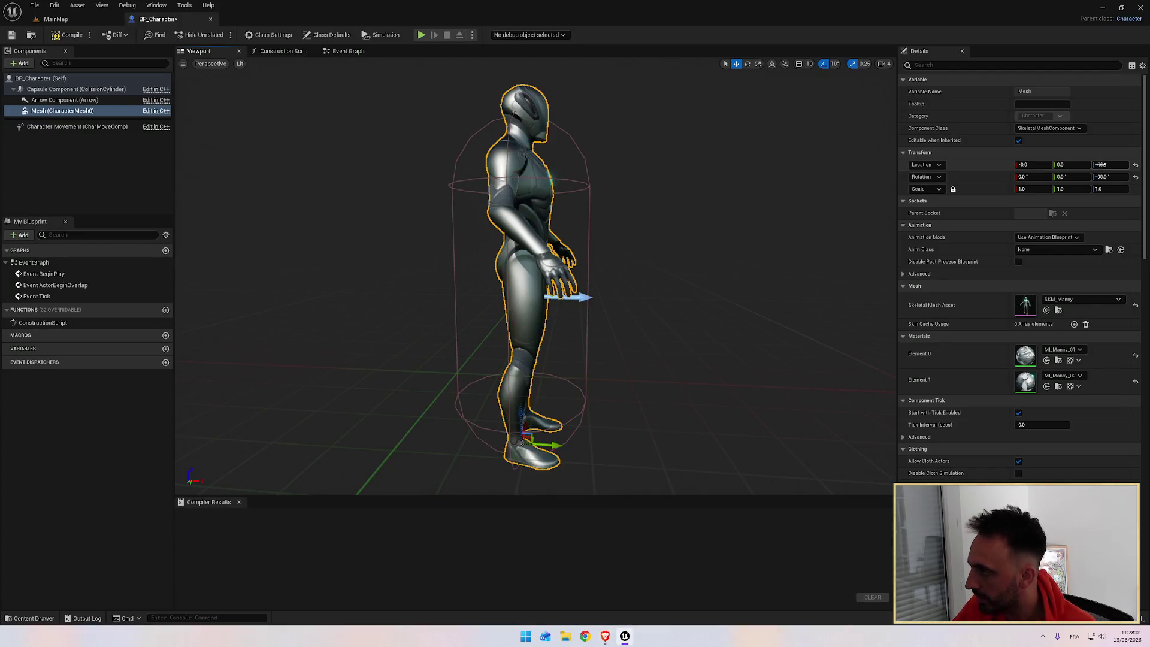
{"action": "type", "text": "8"}
{"action": "key", "text": "Return"}
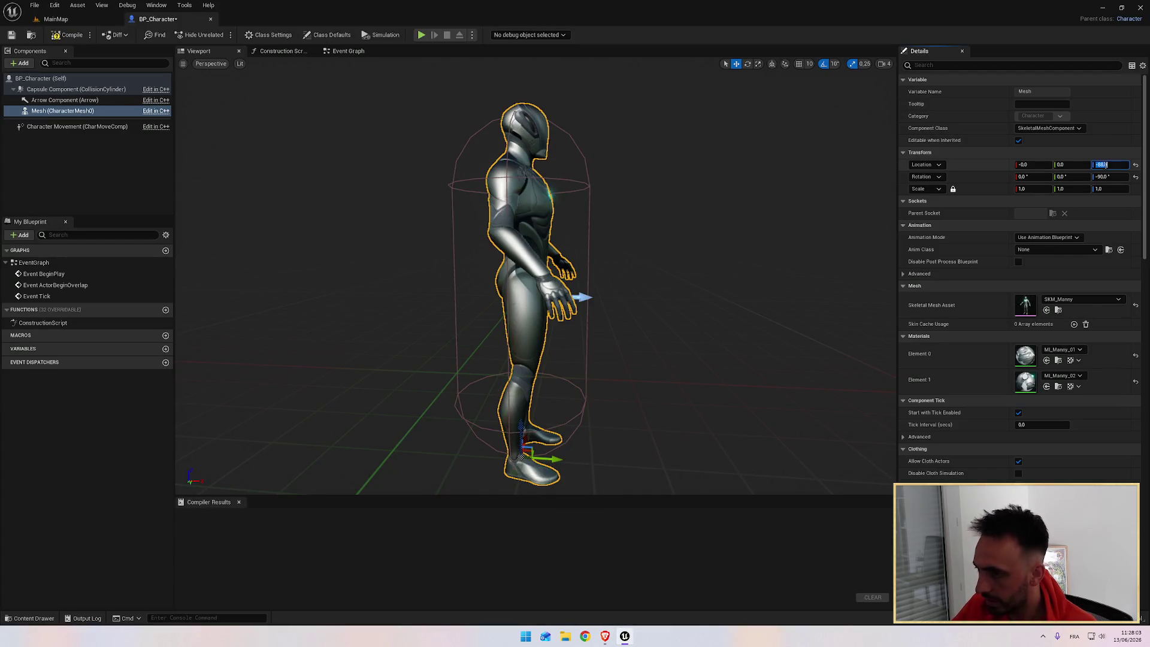
Switch the viewport to the Front orthographic view
{"action": "left_click", "coordinate": [210, 64]}
{"action": "left_click", "coordinate": [210, 64]}
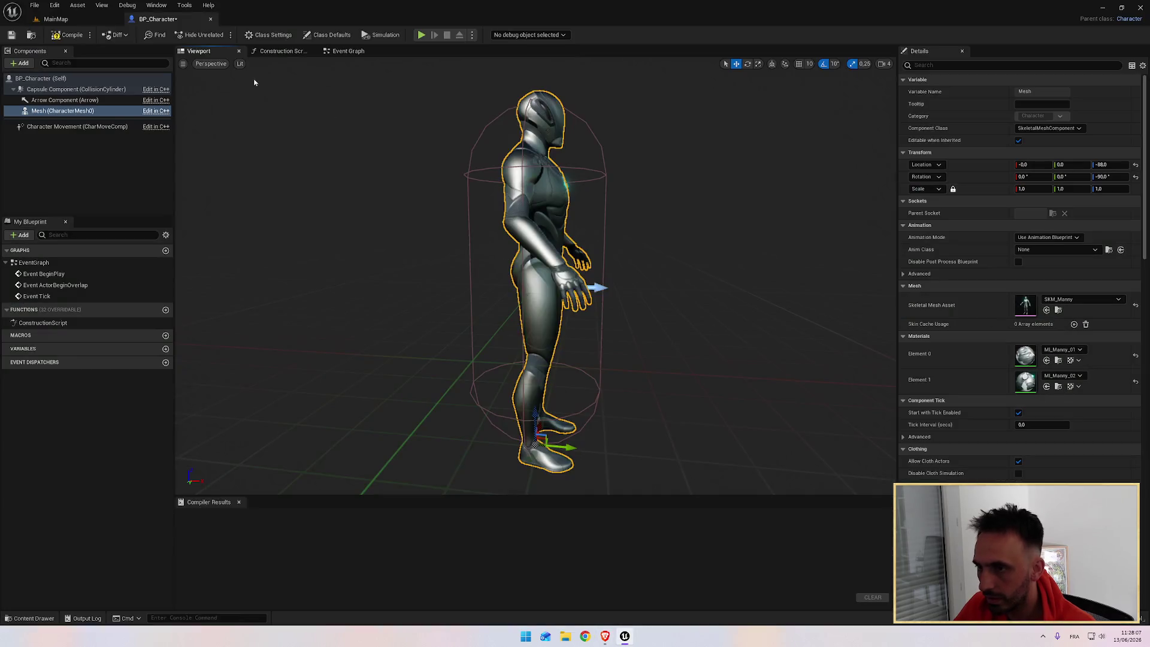
{"action": "left_click", "coordinate": [205, 64]}
{"action": "left_click", "coordinate": [225, 135]}
Zoom on the feet in Front view, then return to Perspective and view the whole character
{"action": "left_click_drag", "start_coordinate": [623, 359], "coordinate": [622, 136]}
{"action": "scroll", "coordinate": [562, 289], "scroll_direction": "up", "scroll_amount": 8}
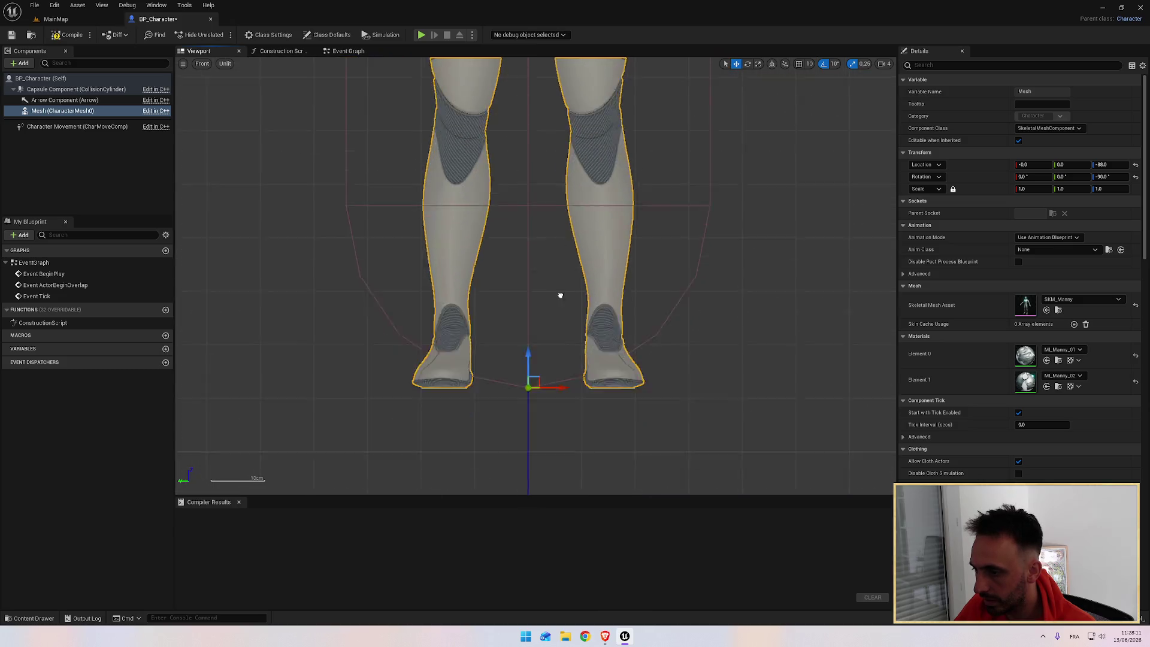
{"action": "key", "text": "alt+Tab"}
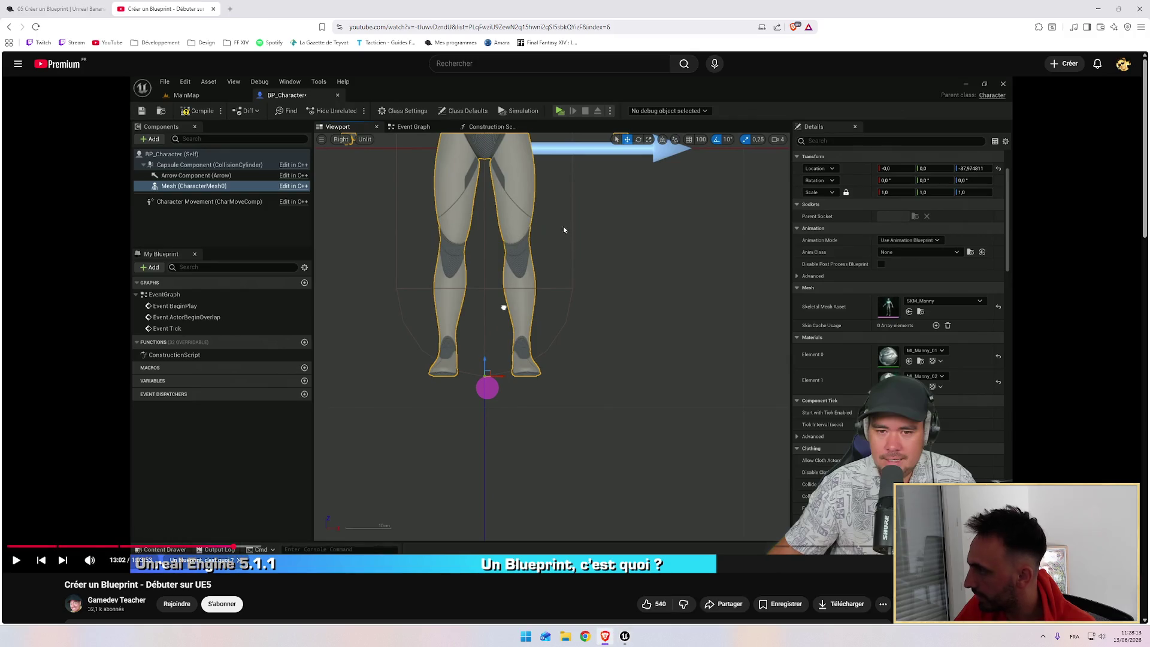
{"action": "left_click", "coordinate": [497, 273]}
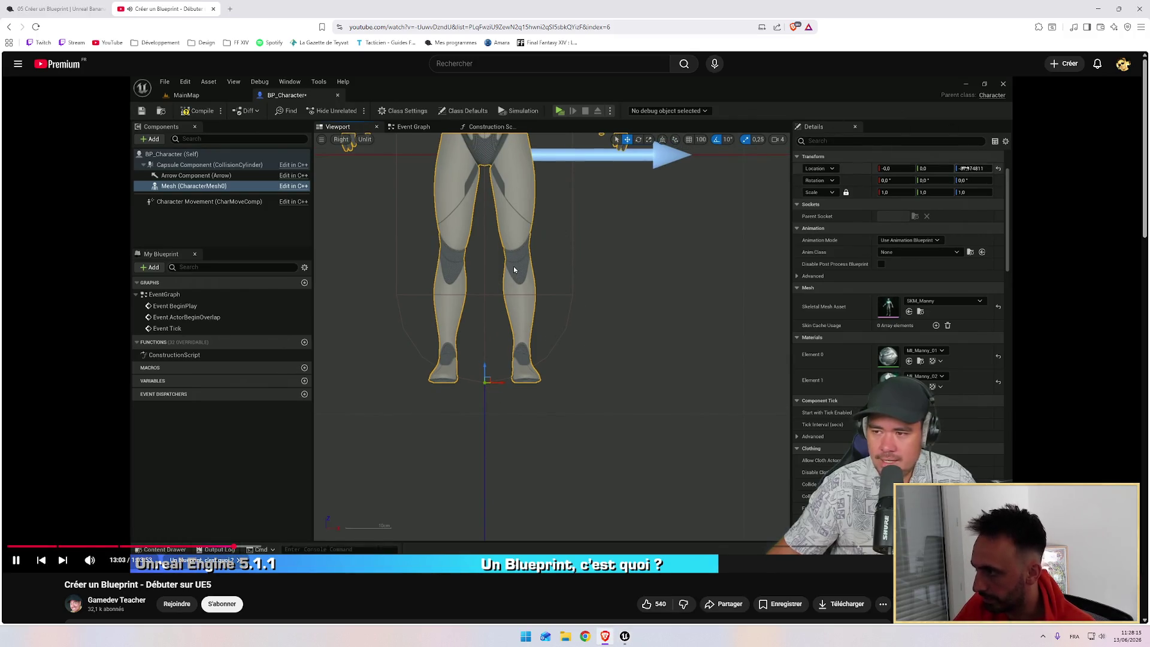
{"action": "key", "text": "alt+Tab"}
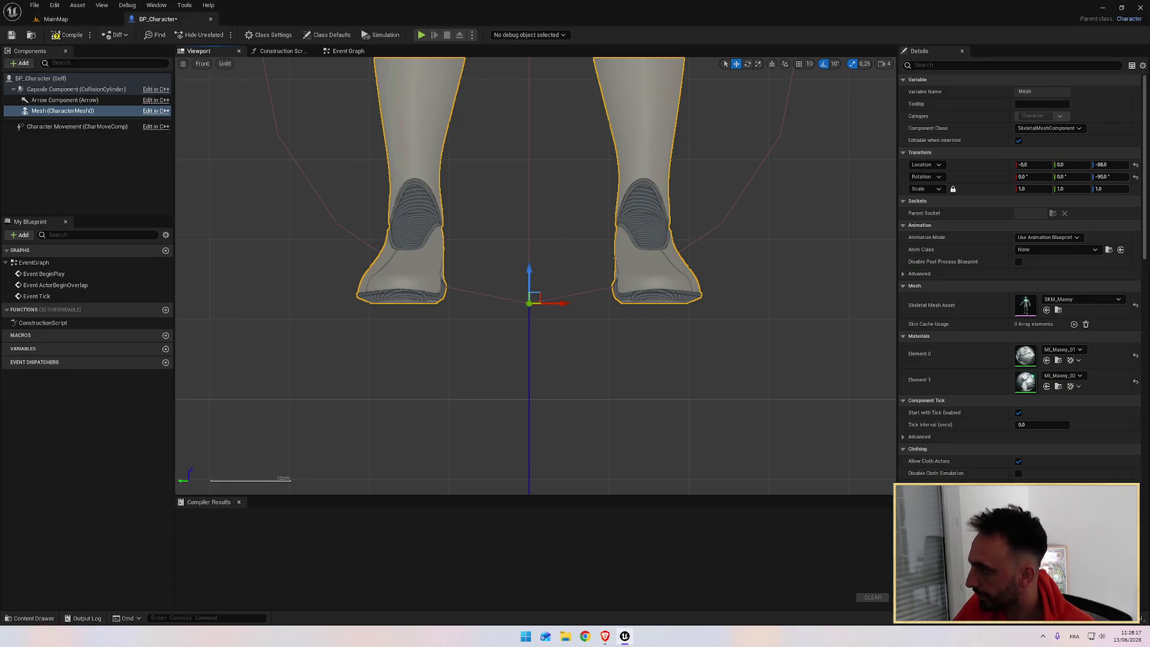
{"action": "left_click", "coordinate": [203, 64]}
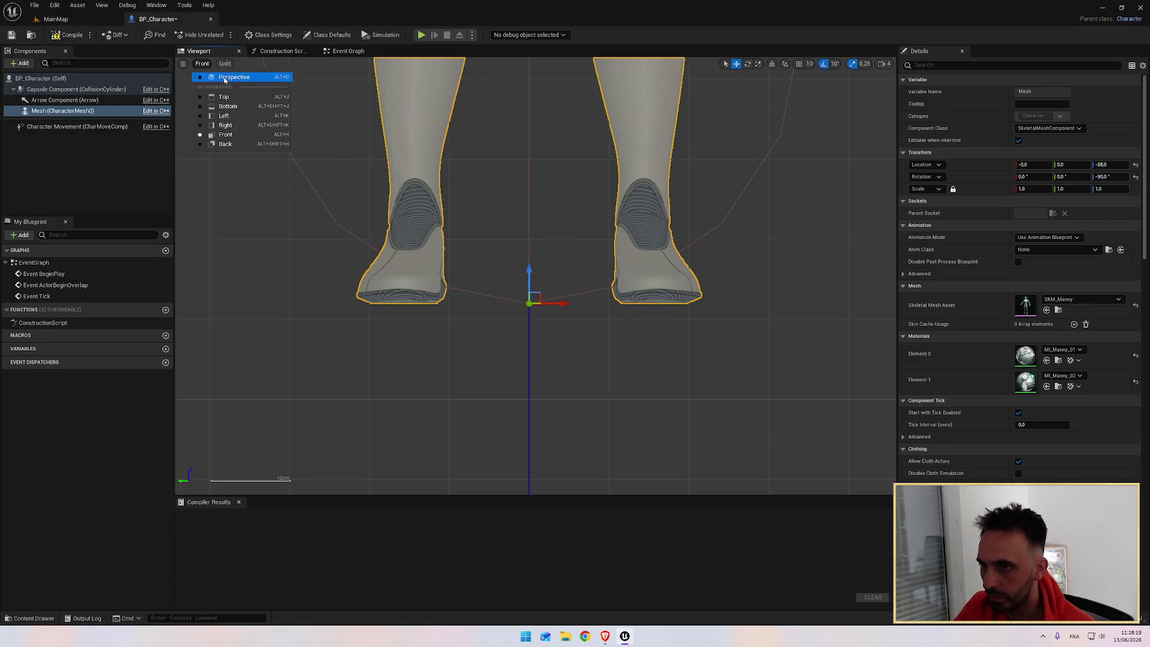
{"action": "left_click", "coordinate": [222, 75]}
{"action": "mouse_move", "coordinate": [418, 205]}
{"action": "left_mouse_down"}
{"action": "mouse_move", "coordinate": [610, 236]}
{"action": "mouse_move", "coordinate": [551, 239]}
{"action": "left_mouse_up"}
Recheck the character in Front view against the tutorial, then frame it in Perspective from the side
{"action": "key", "text": "alt+Tab"}
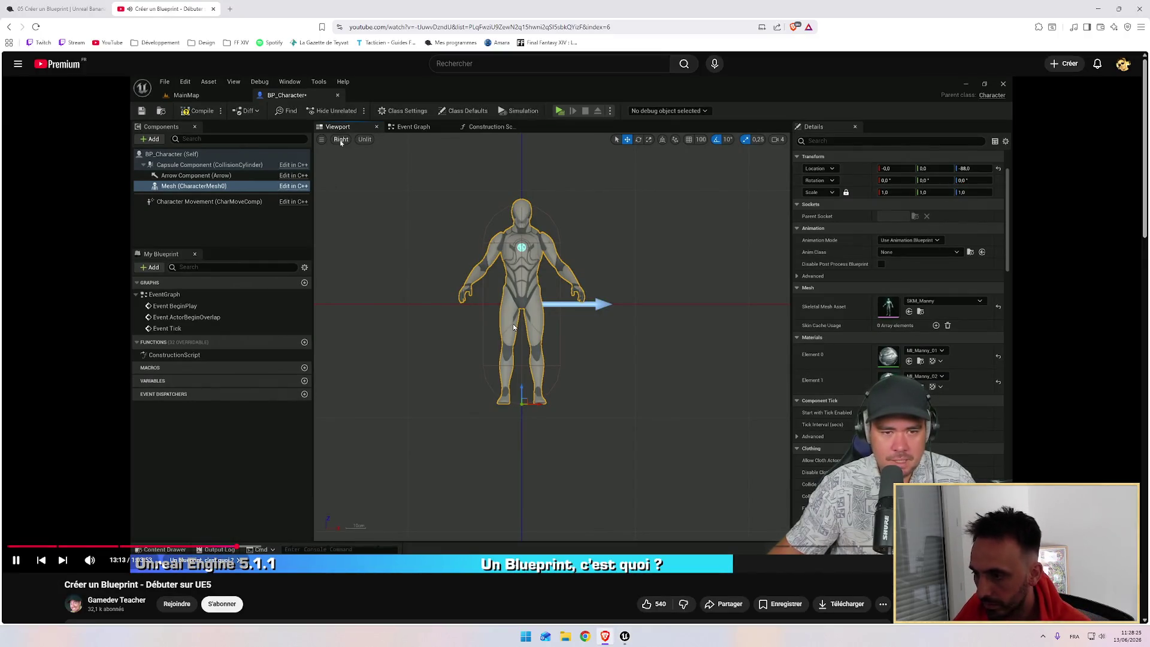
{"action": "key", "text": "alt+Tab"}
{"action": "mouse_move", "coordinate": [539, 270]}
{"action": "left_mouse_down"}
{"action": "mouse_move", "coordinate": [538, 215]}
{"action": "mouse_move", "coordinate": [537, 245]}
{"action": "mouse_move", "coordinate": [339, 172]}
{"action": "left_mouse_up"}
{"action": "left_click", "coordinate": [211, 64]}
{"action": "left_click", "coordinate": [225, 137]}
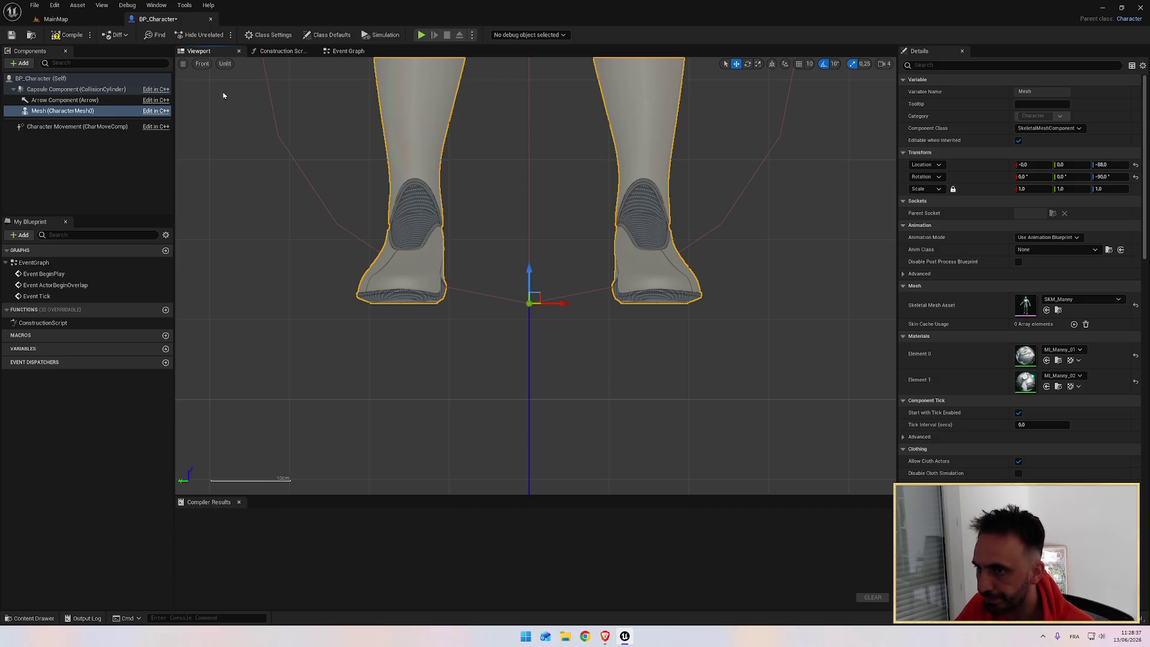
{"action": "left_click", "coordinate": [203, 63]}
{"action": "left_click", "coordinate": [224, 76]}
{"action": "key", "text": "f"}
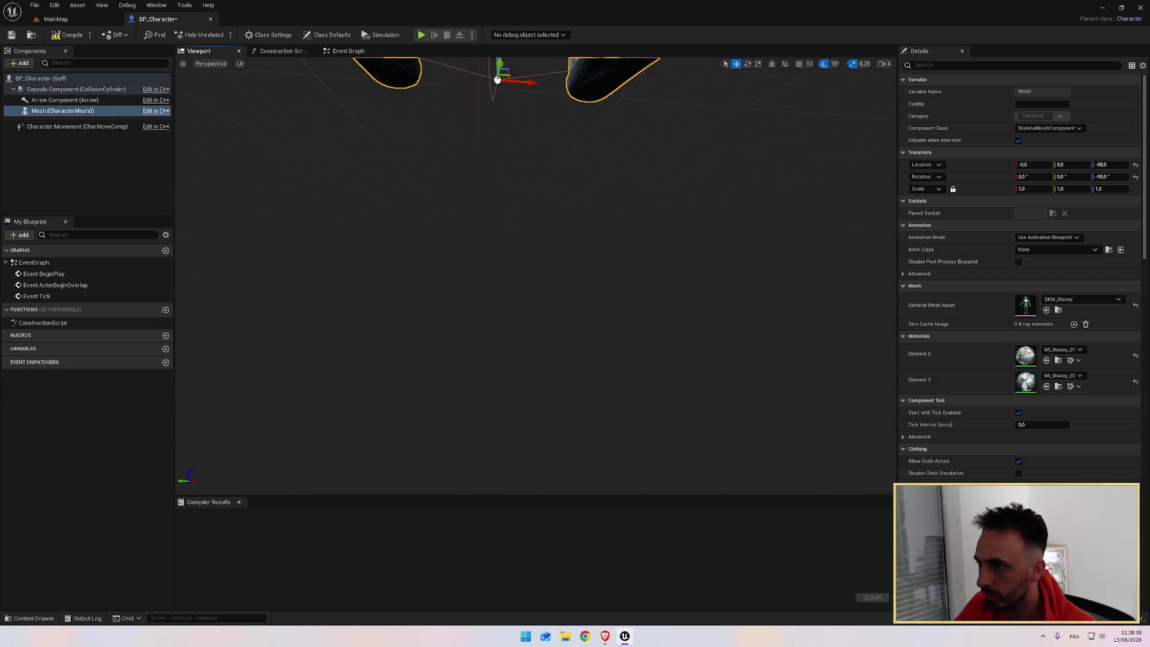
{"action": "mouse_move", "coordinate": [539, 240]}
{"action": "left_mouse_down"}
{"action": "mouse_move", "coordinate": [405, 200]}
{"action": "mouse_move", "coordinate": [455, 204]}
{"action": "mouse_move", "coordinate": [389, 207]}
{"action": "mouse_move", "coordinate": [419, 204]}
{"action": "left_mouse_up"}
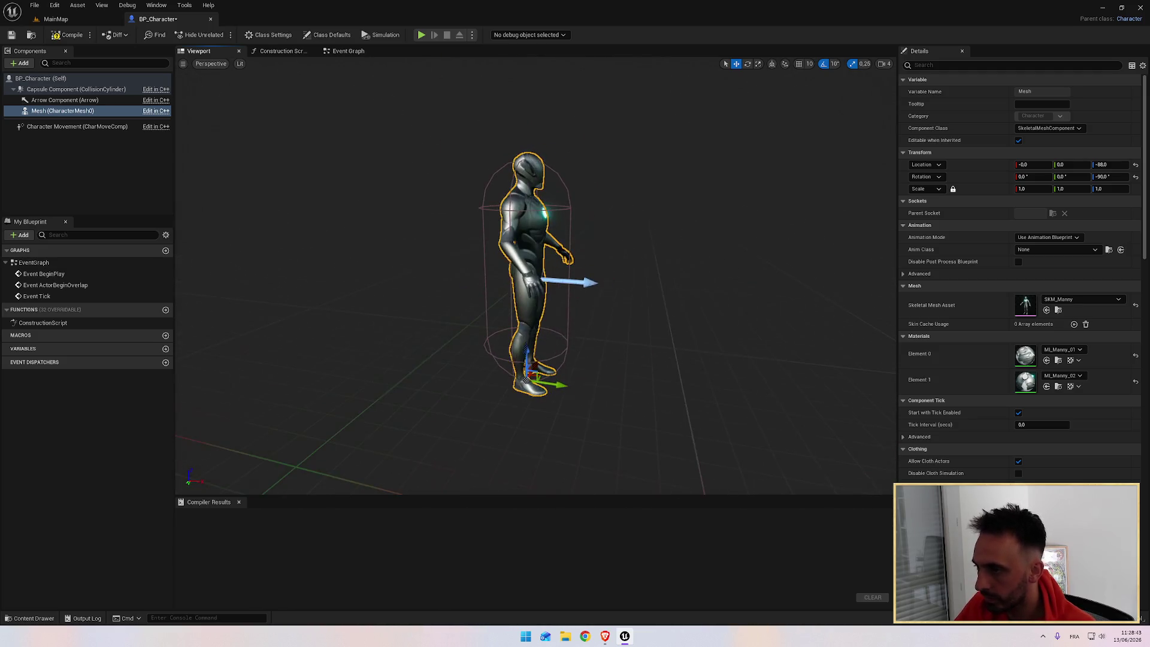
{"action": "key", "text": "alt+Tab"}
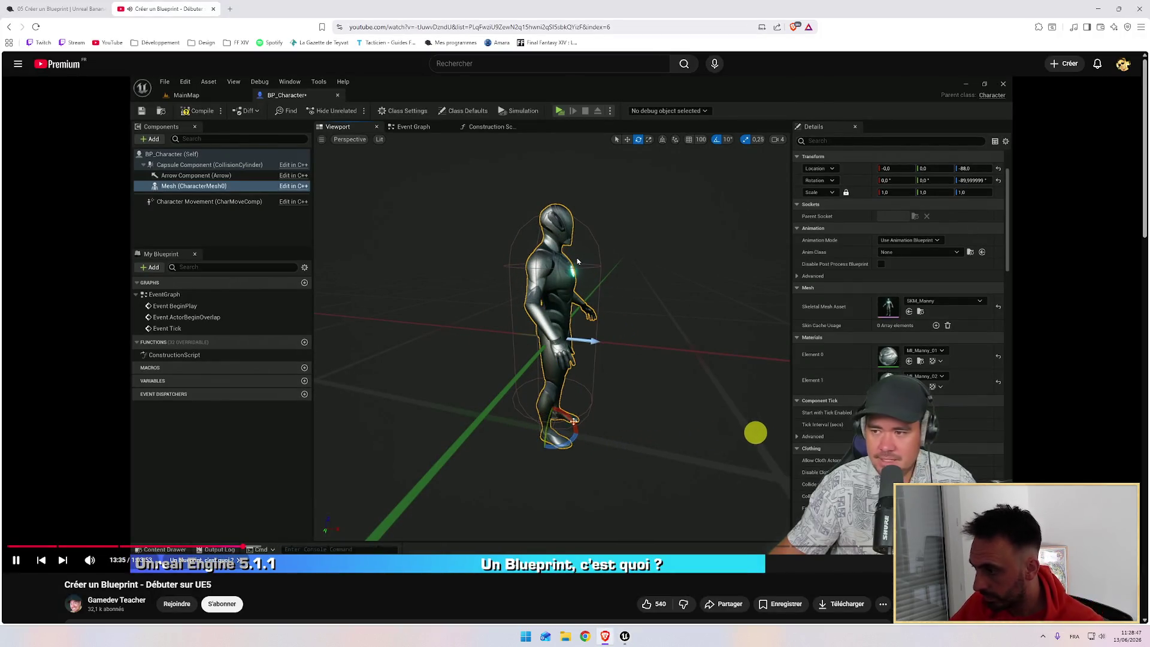
Open SKM_Manny from the Details panel's Skeletal Mesh Asset thumbnail
{"action": "key", "text": "alt+Tab"}
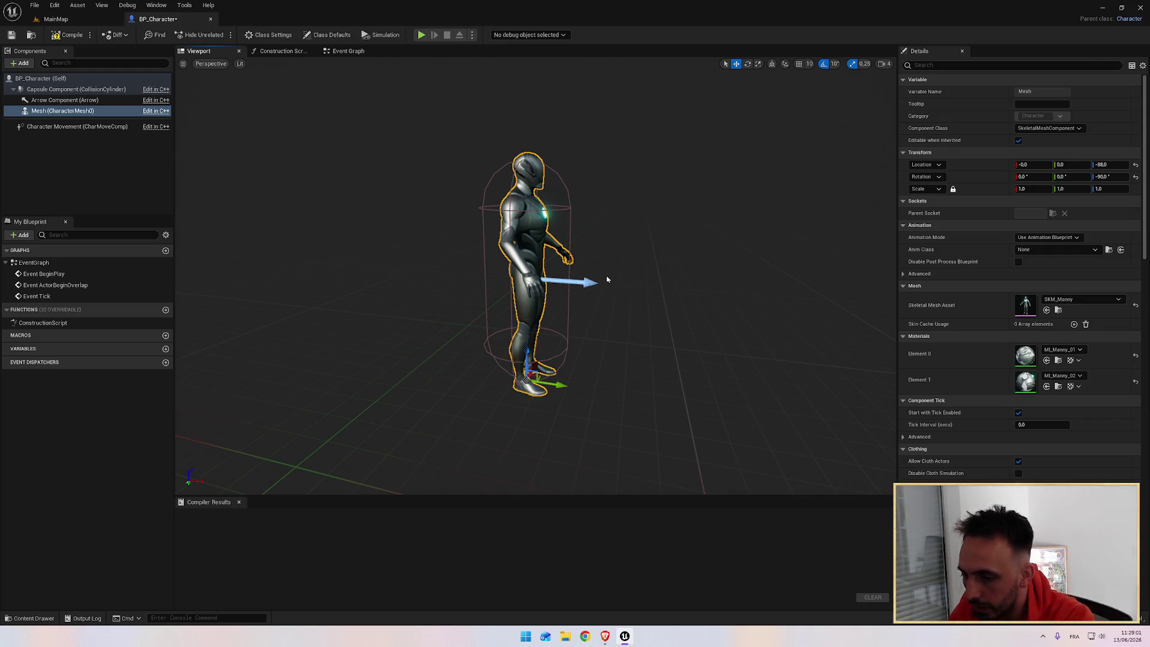
{"action": "key", "text": "alt+Tab"}
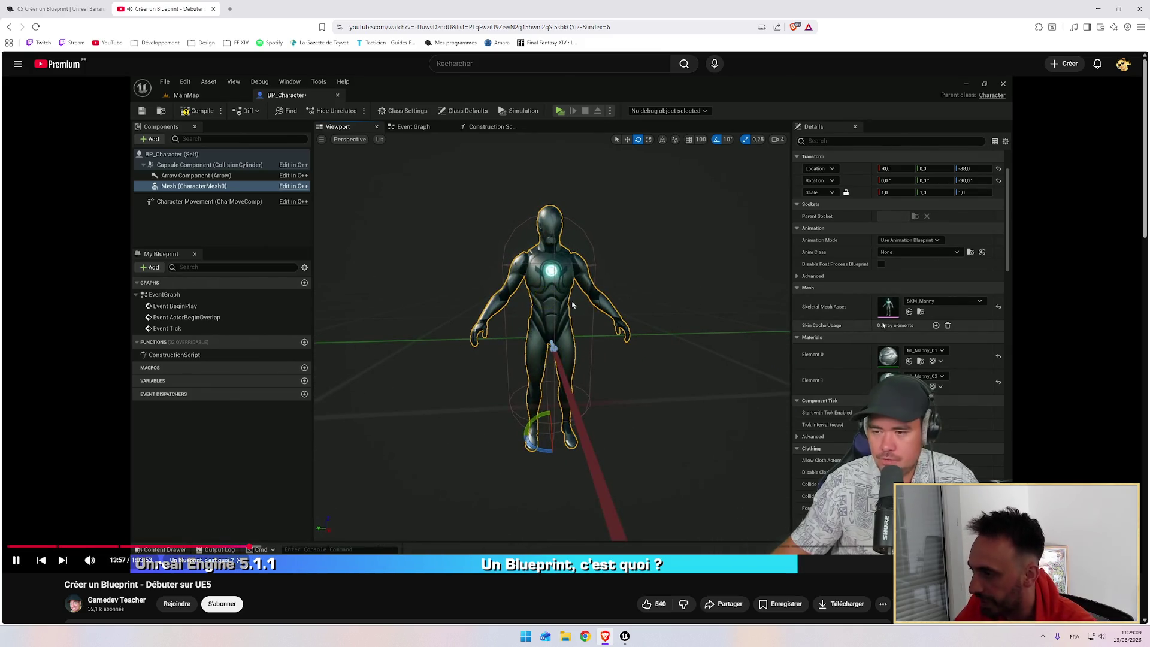
{"action": "key", "text": "alt+Tab"}
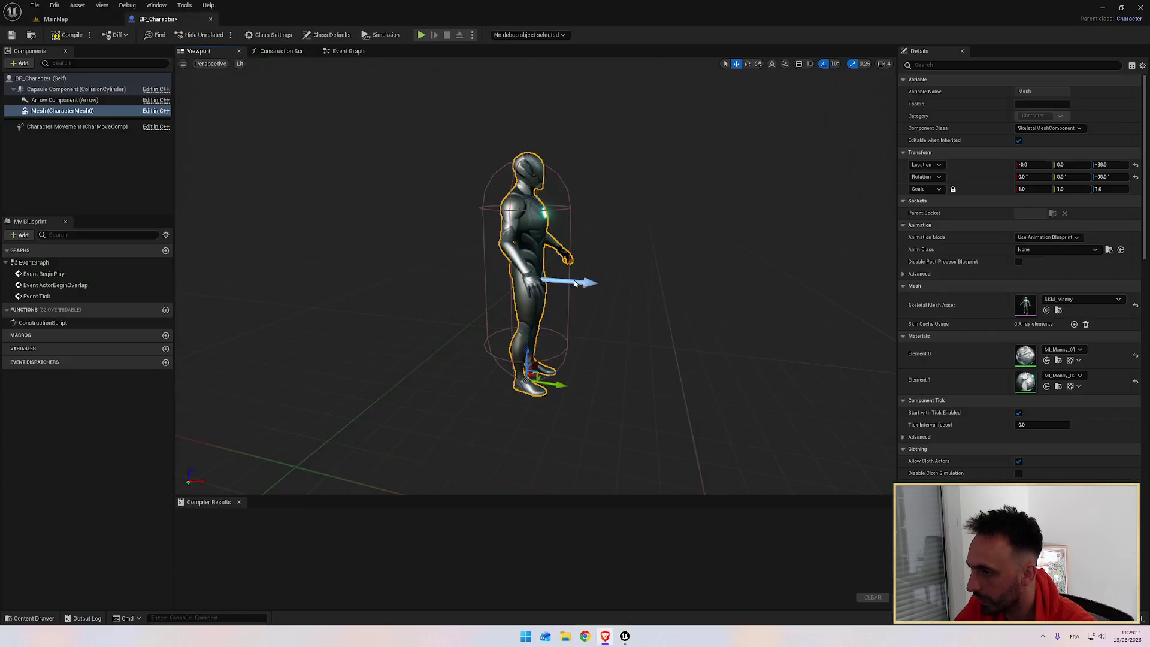
{"action": "double_click", "coordinate": [1026, 301]}
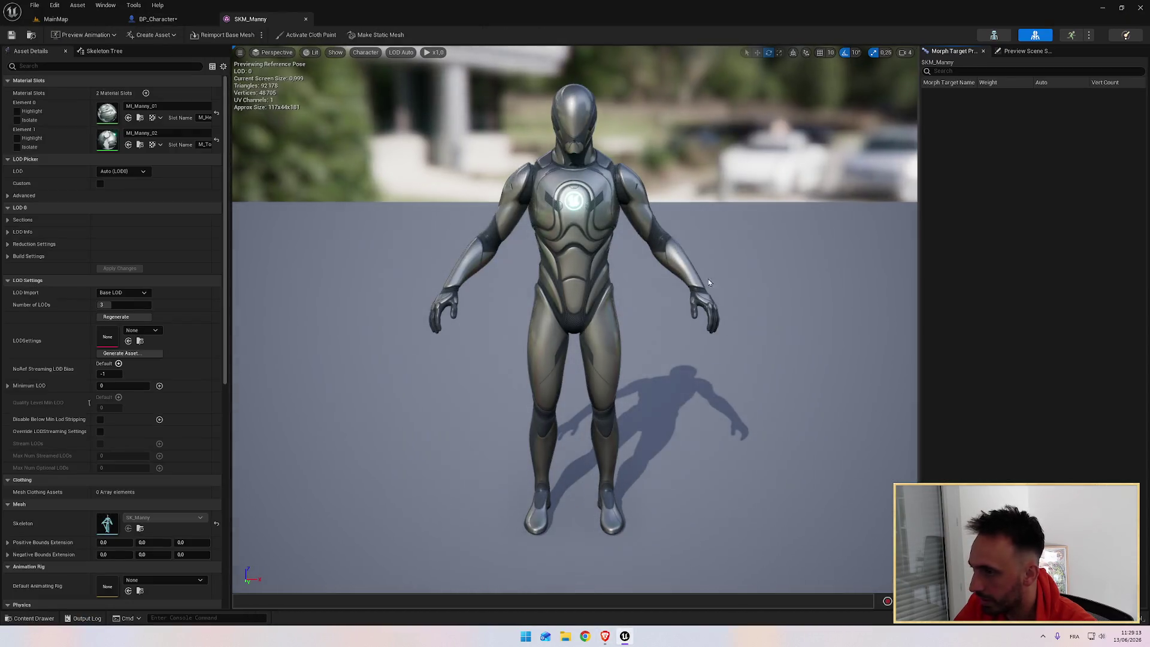
{"action": "scroll", "coordinate": [604, 209], "scroll_direction": "up", "scroll_amount": 6}
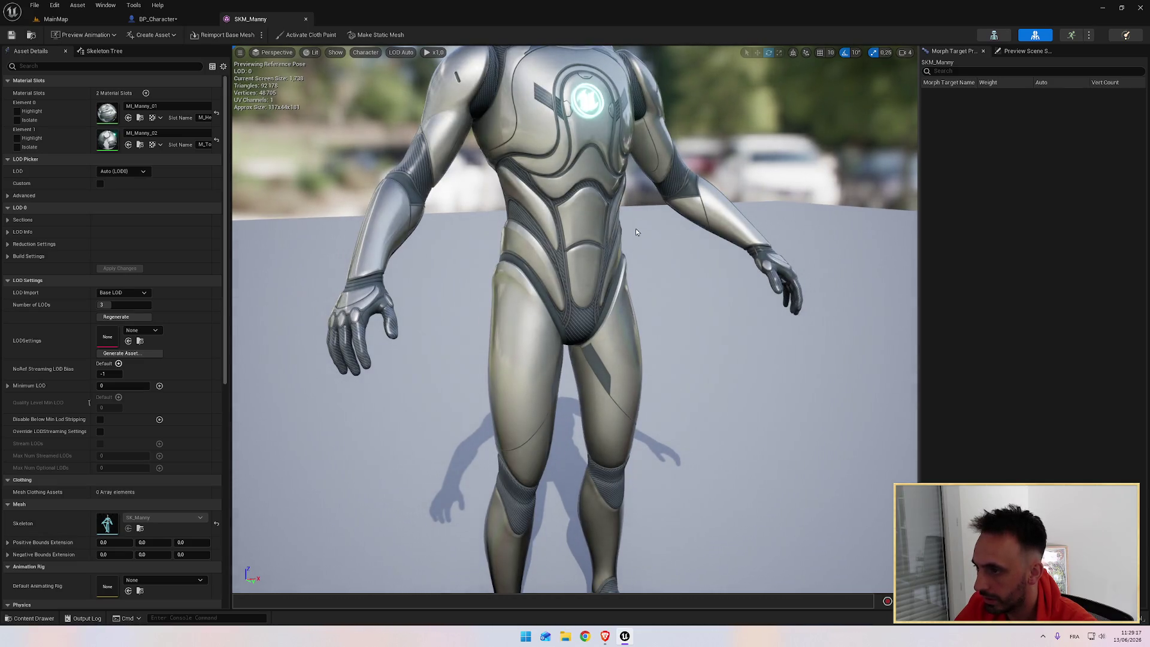
{"action": "scroll", "coordinate": [648, 264], "scroll_direction": "down", "scroll_amount": 4}
{"action": "scroll", "coordinate": [648, 263], "scroll_direction": "up", "scroll_amount": 4}
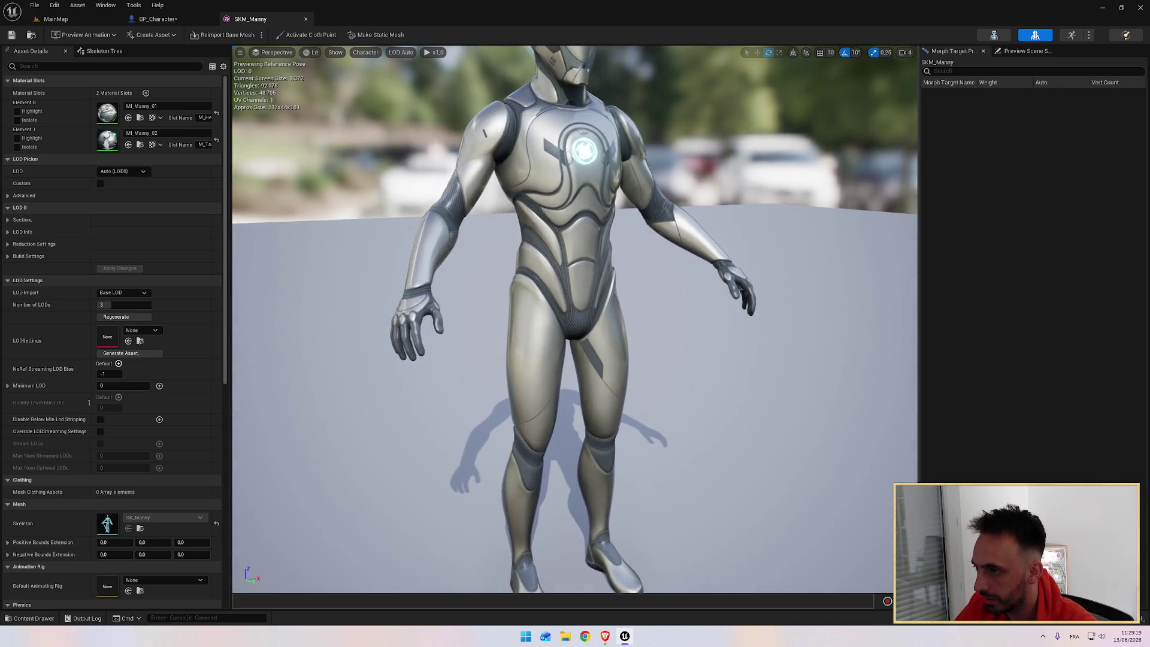
{"action": "left_click_drag", "start_coordinate": [648, 263], "coordinate": [648, 239]}
{"action": "scroll", "coordinate": [574, 321], "scroll_direction": "up", "scroll_amount": 8}
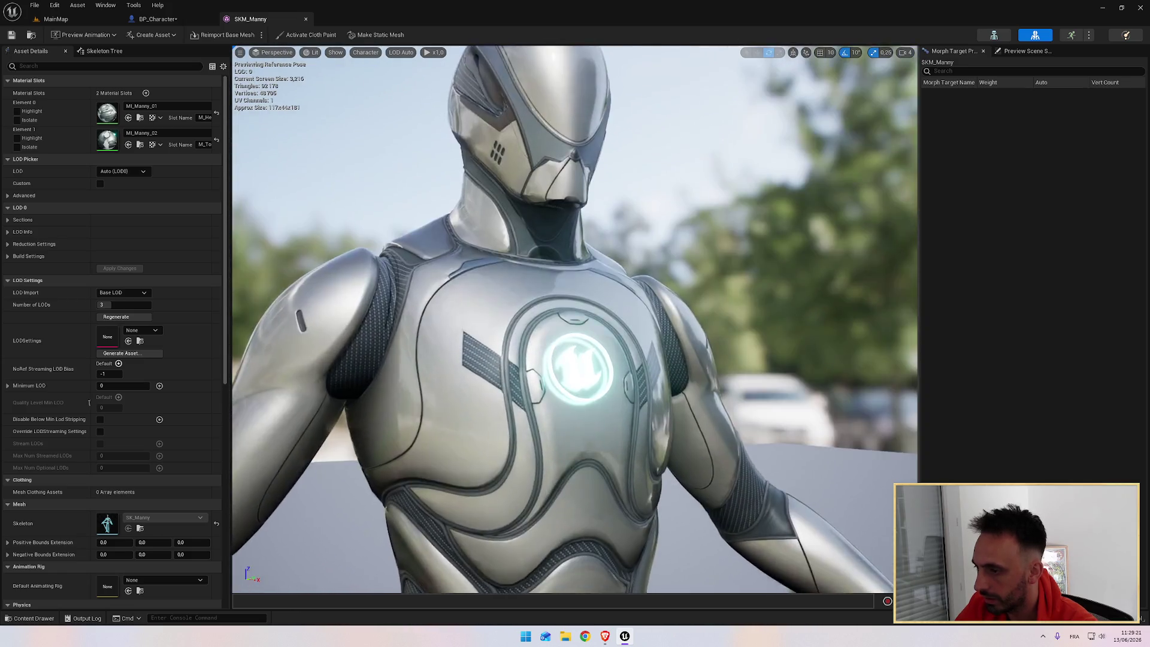
{"action": "key", "text": "f"}
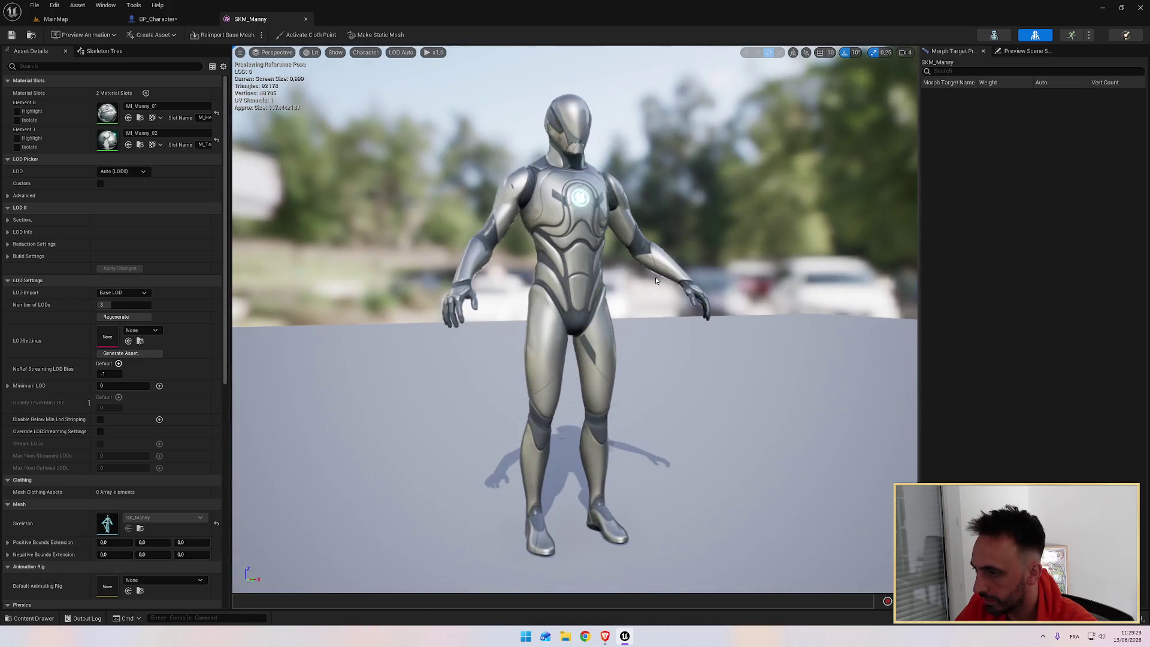
{"action": "key", "text": "alt+Tab"}
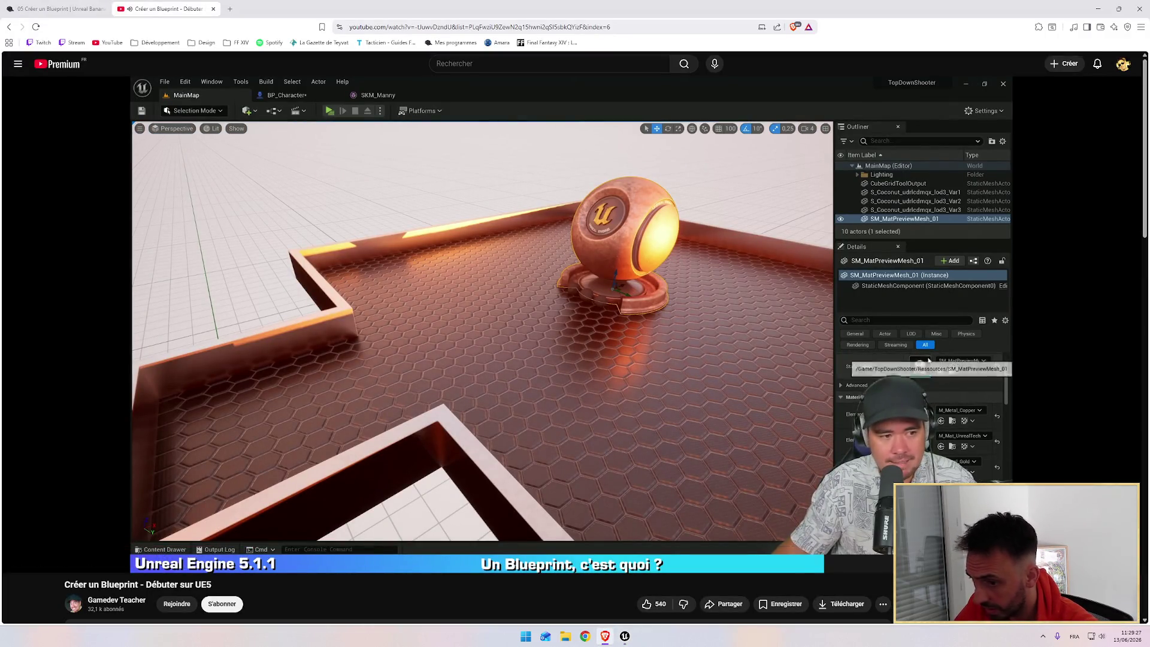
{"action": "key", "text": "alt+Tab"}
{"action": "key", "text": "alt+Tab"}
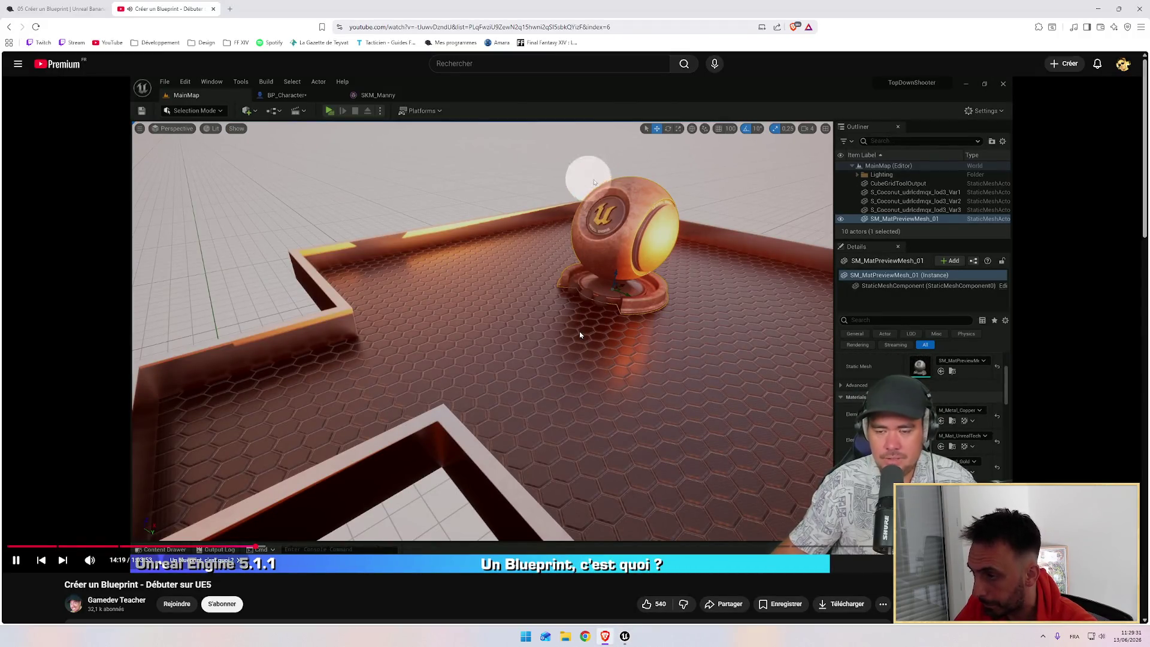
{"action": "key", "text": "alt+Tab"}
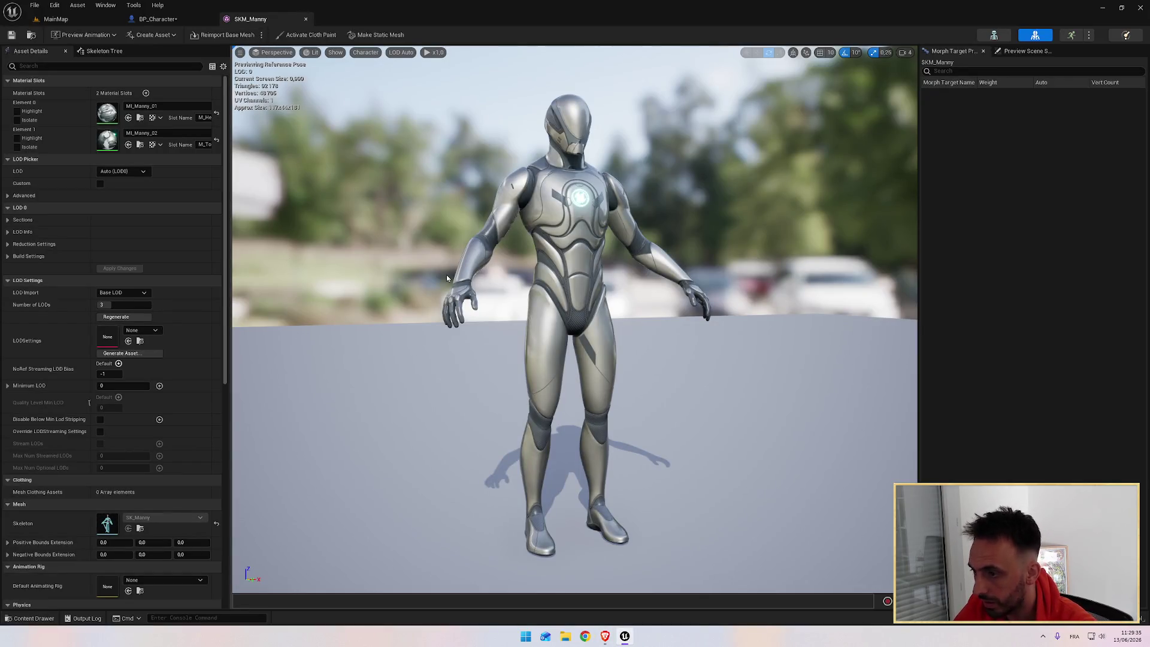
{"action": "key", "text": "alt+Tab"}
{"action": "key", "text": "alt+Tab"}
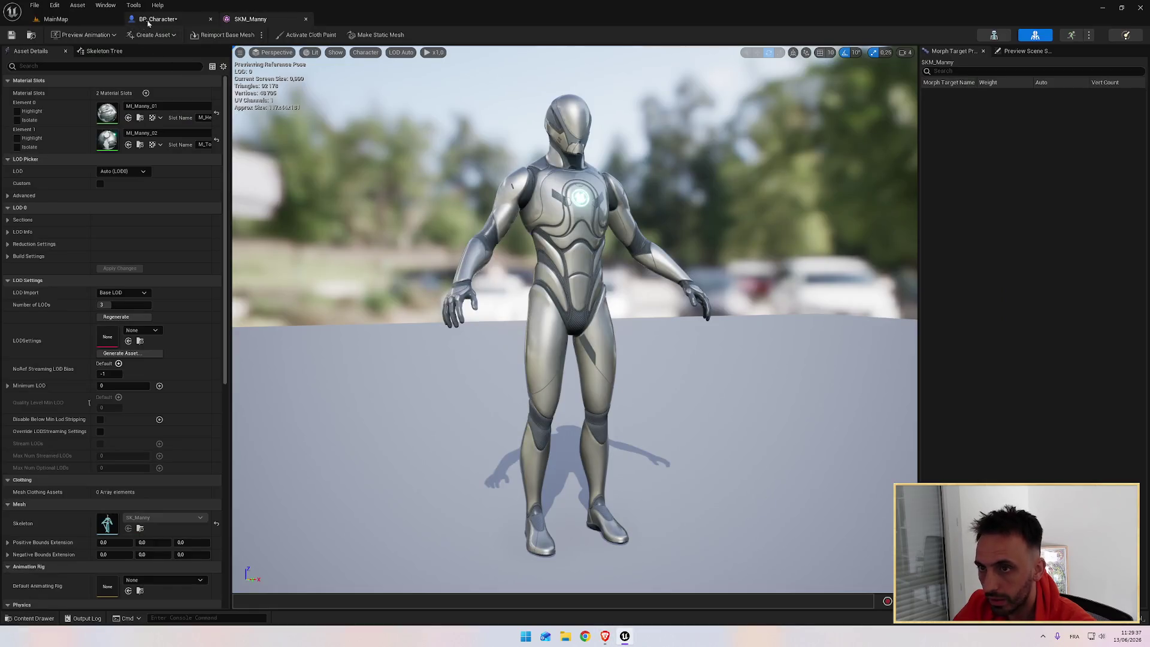
In MainMap, select the material preview sphere and open SM_MatPreviewMesh_01 in the Static Mesh editor
{"action": "left_click", "coordinate": [148, 21]}
{"action": "left_click", "coordinate": [55, 19]}
{"action": "left_click", "coordinate": [497, 278]}
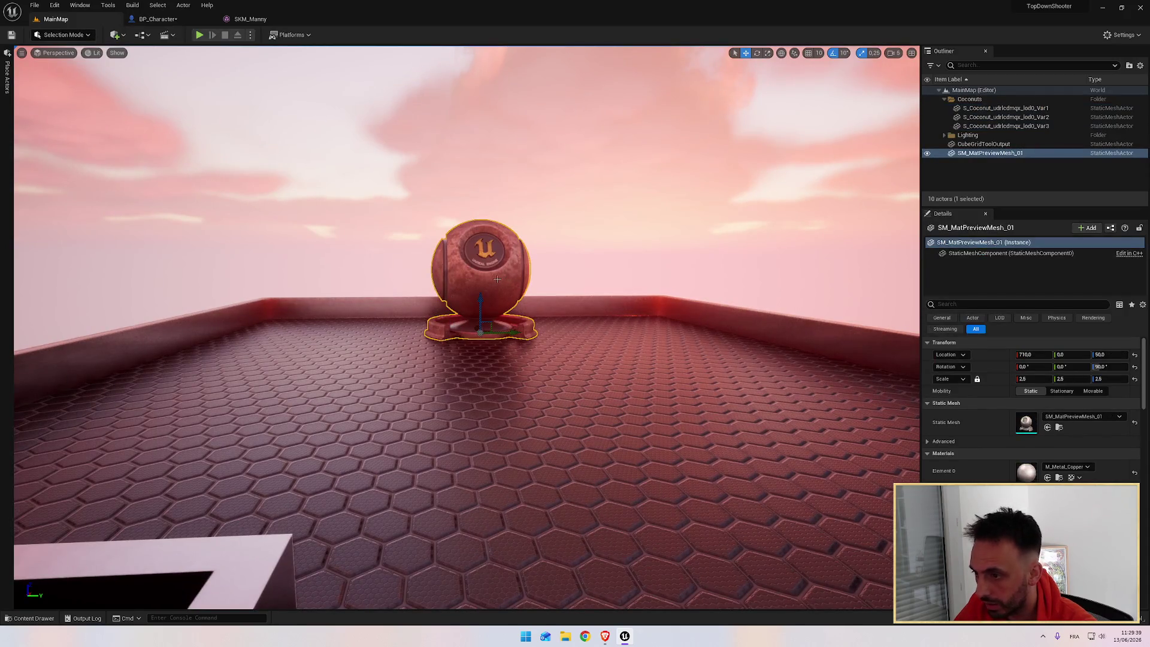
{"action": "left_click", "coordinate": [497, 278]}
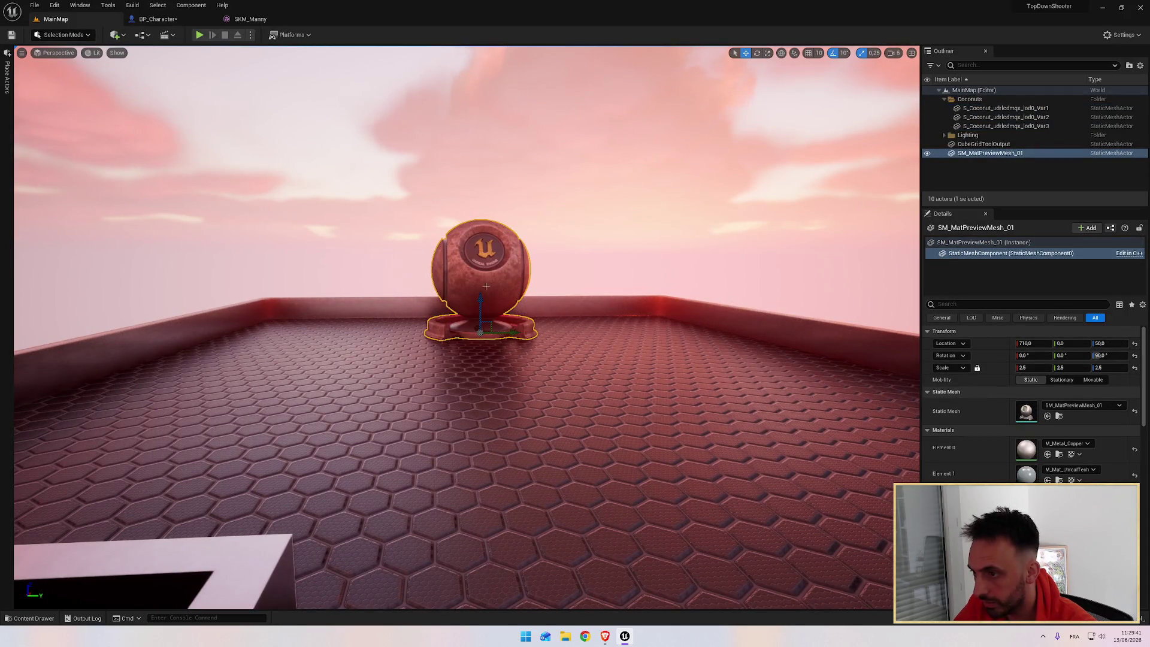
{"action": "left_click", "coordinate": [511, 285]}
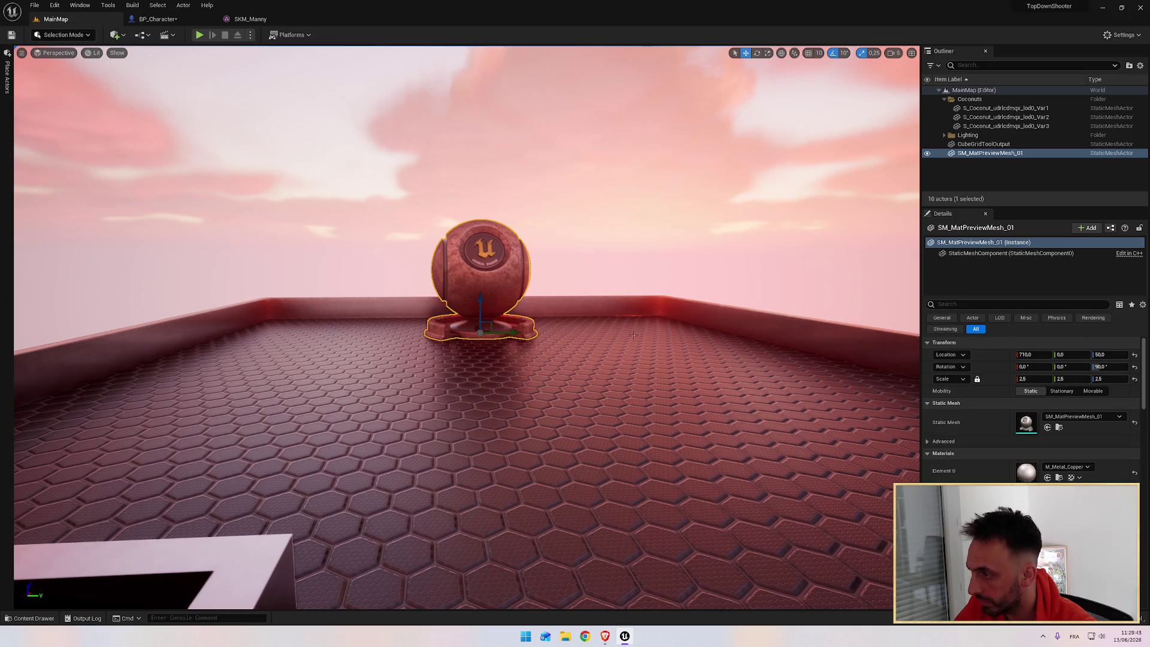
{"action": "double_click", "coordinate": [1026, 423]}
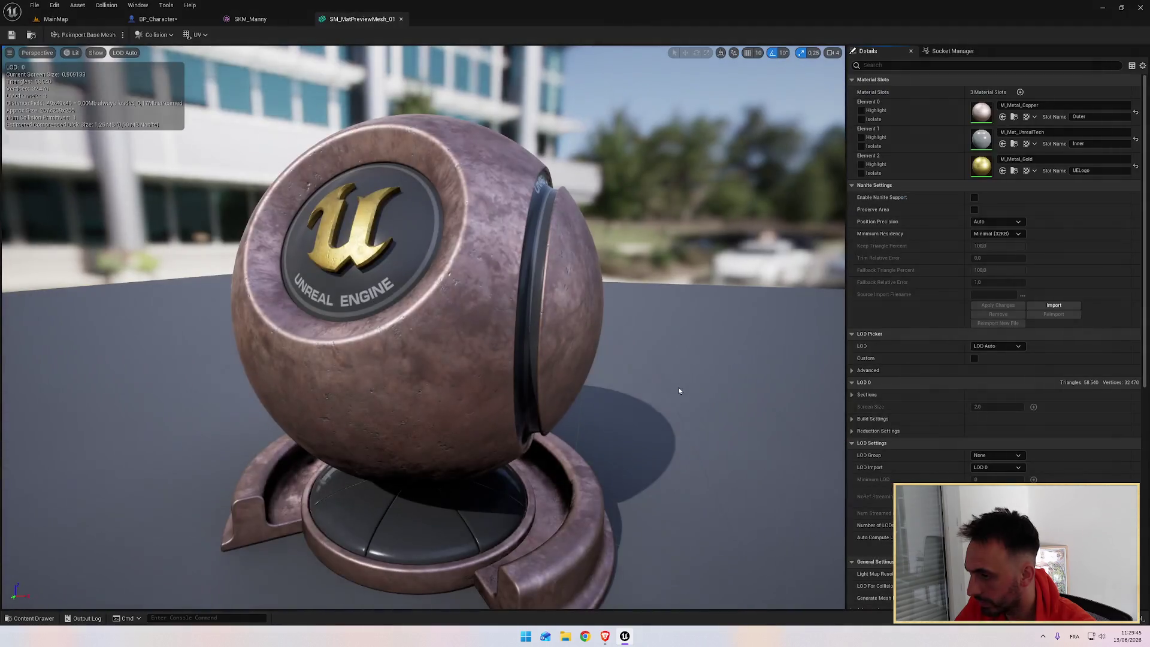
Rewind the tutorial video about ten seconds to rewatch the mesh details
{"action": "key", "text": "alt+Tab"}
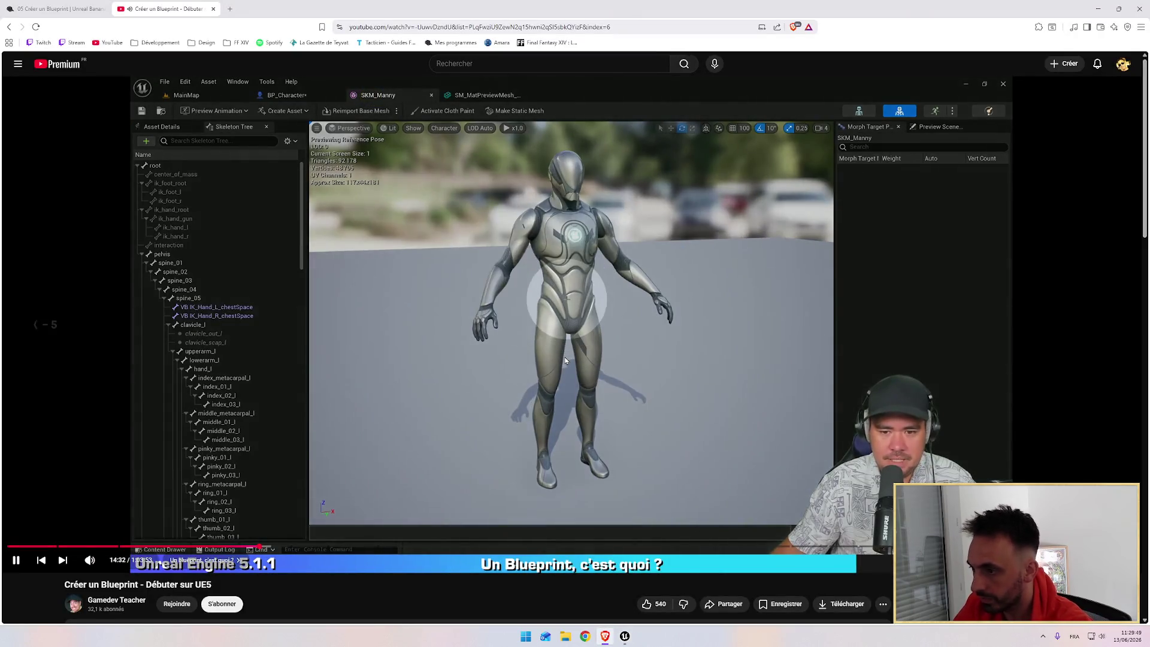
{"action": "key", "text": "Left"}
{"action": "key", "text": "Left"}
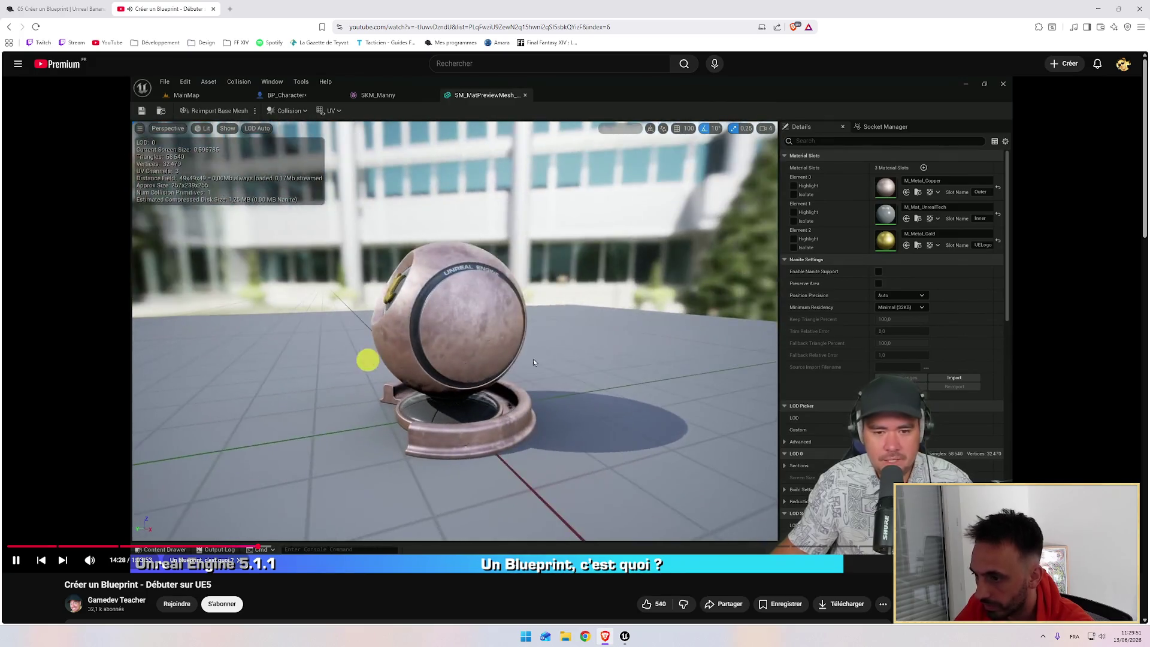
{"action": "key", "text": "Left"}
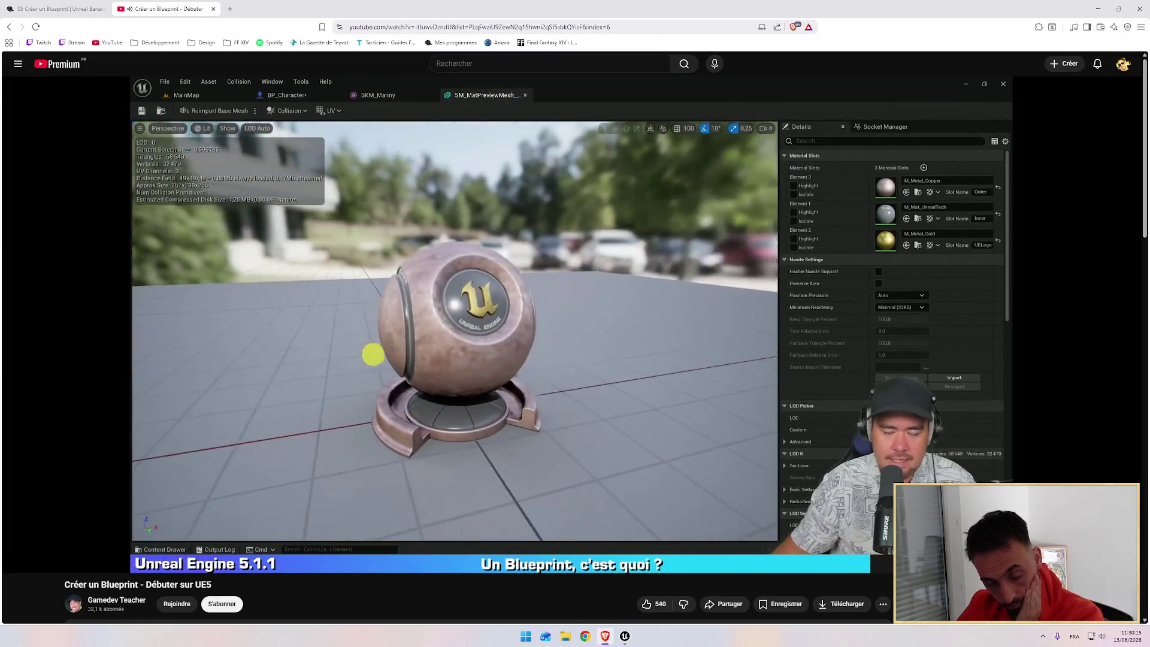
{"action": "mouse_move", "coordinate": [427, 250]}
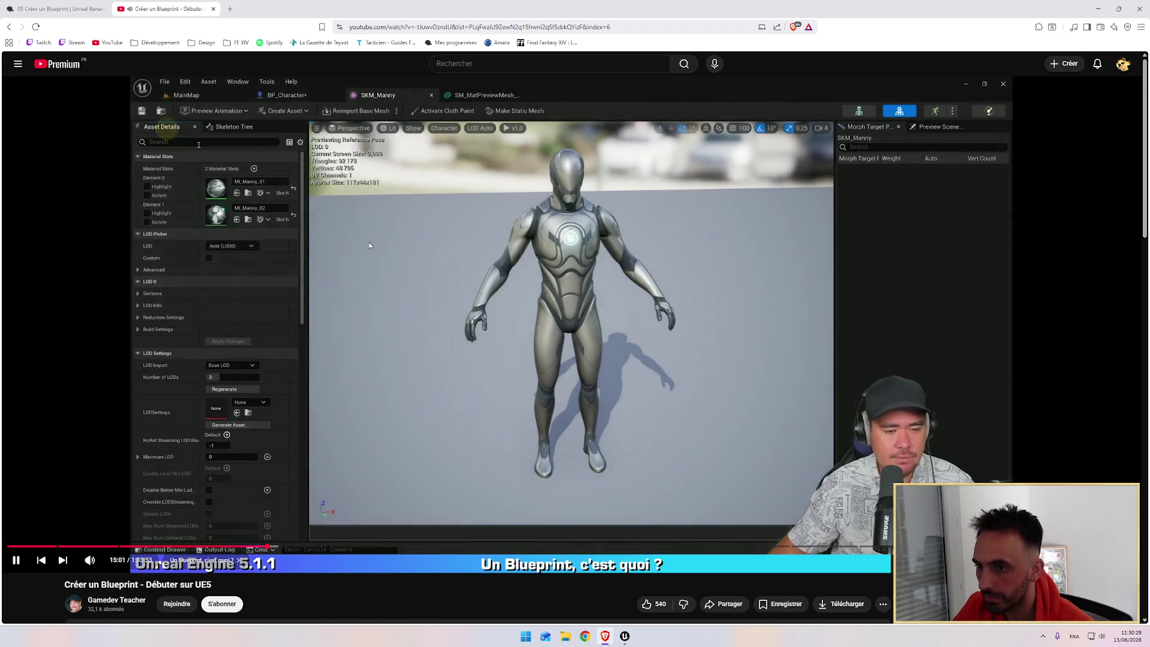
Show the SKM_Manny Skeleton Tree, listing bones from root and pelvis through spine, arms and fingers
{"action": "key", "text": "alt+Tab"}
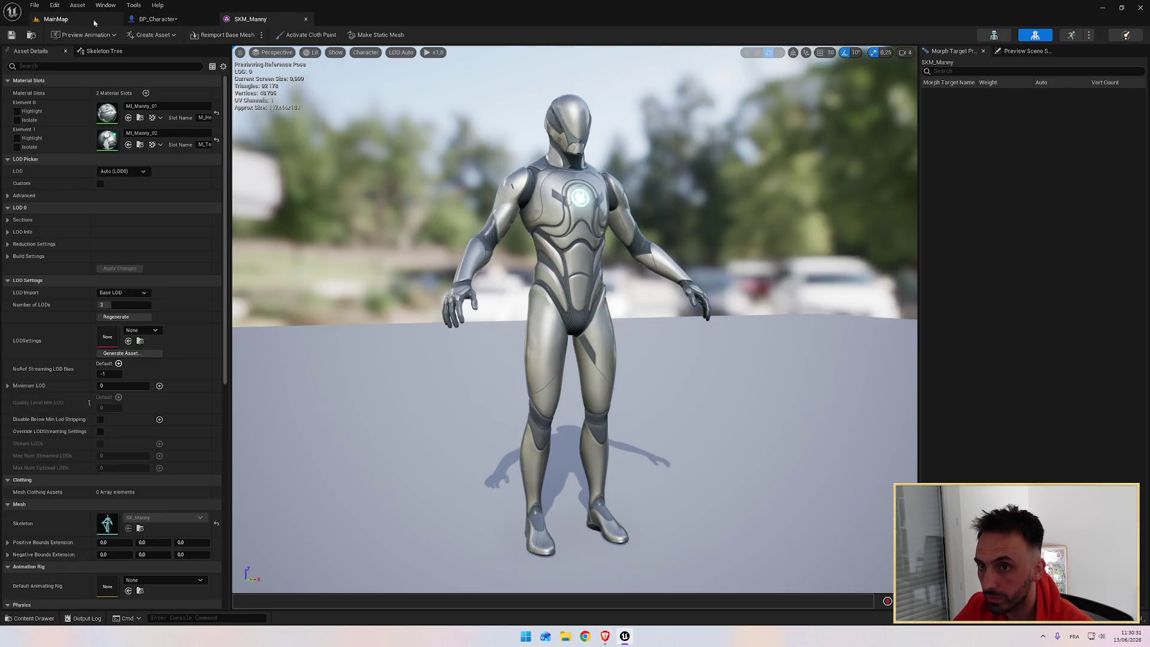
{"action": "key", "text": "alt+Tab"}
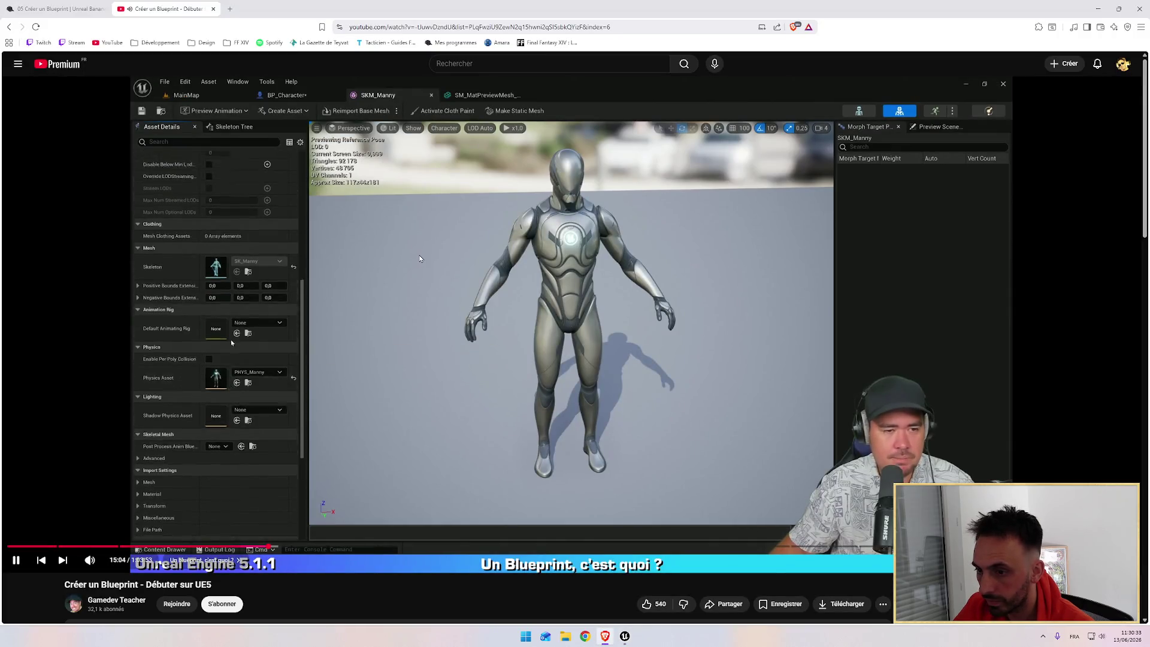
{"action": "key", "text": "alt+Tab"}
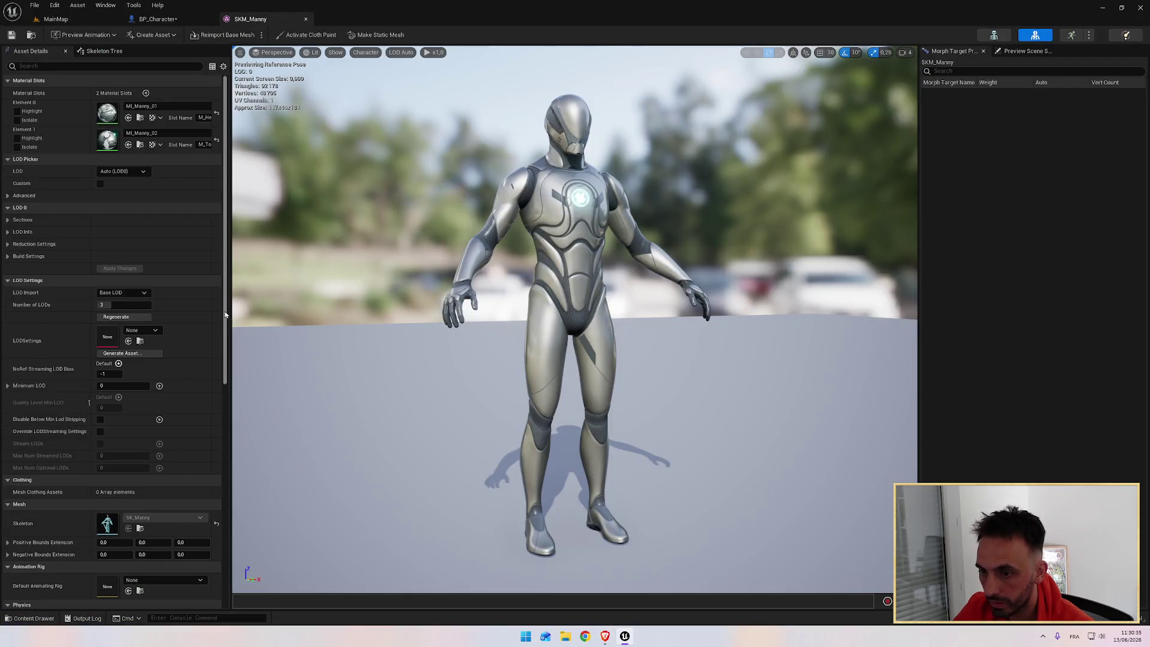
{"action": "left_click", "coordinate": [127, 51]}
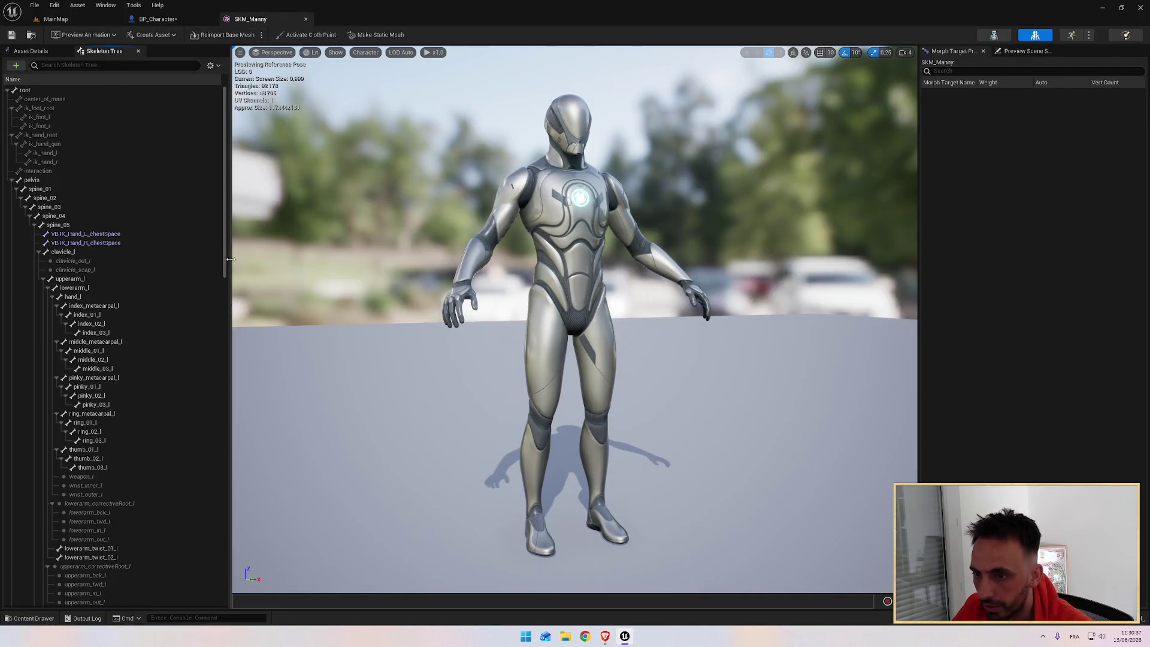
{"action": "mouse_move", "coordinate": [225, 258]}
{"action": "left_mouse_down"}
{"action": "mouse_move", "coordinate": [243, 522]}
{"action": "mouse_move", "coordinate": [234, 238]}
{"action": "left_mouse_up"}
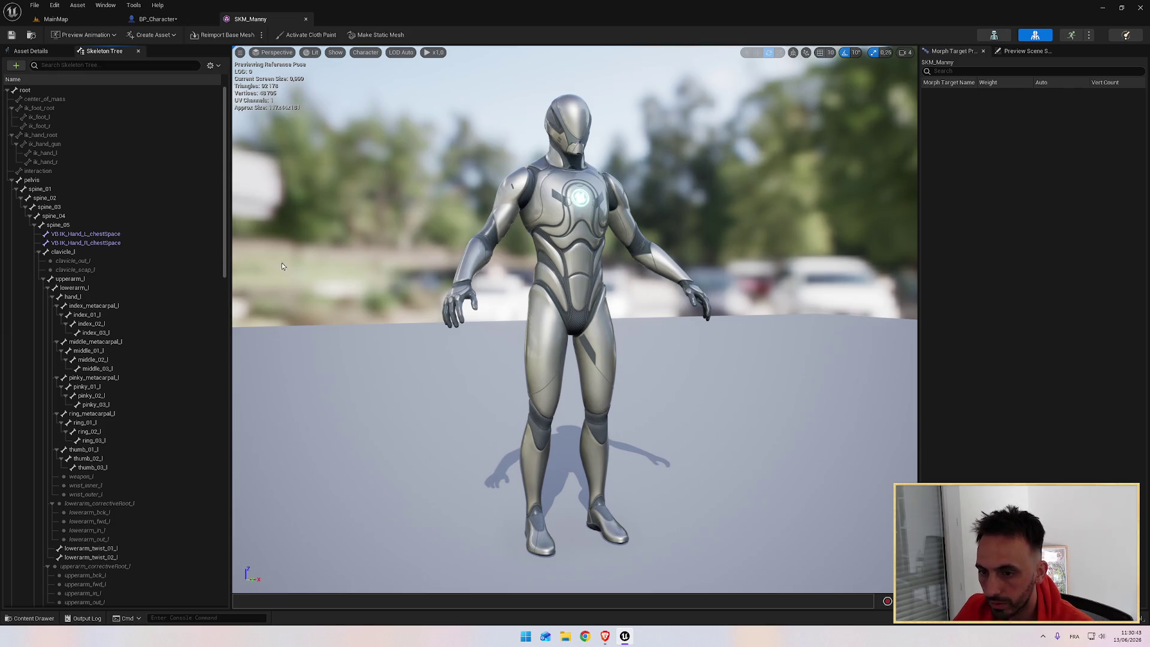
{"action": "key", "text": "alt+Tab"}
{"action": "key", "text": "alt+Tab"}
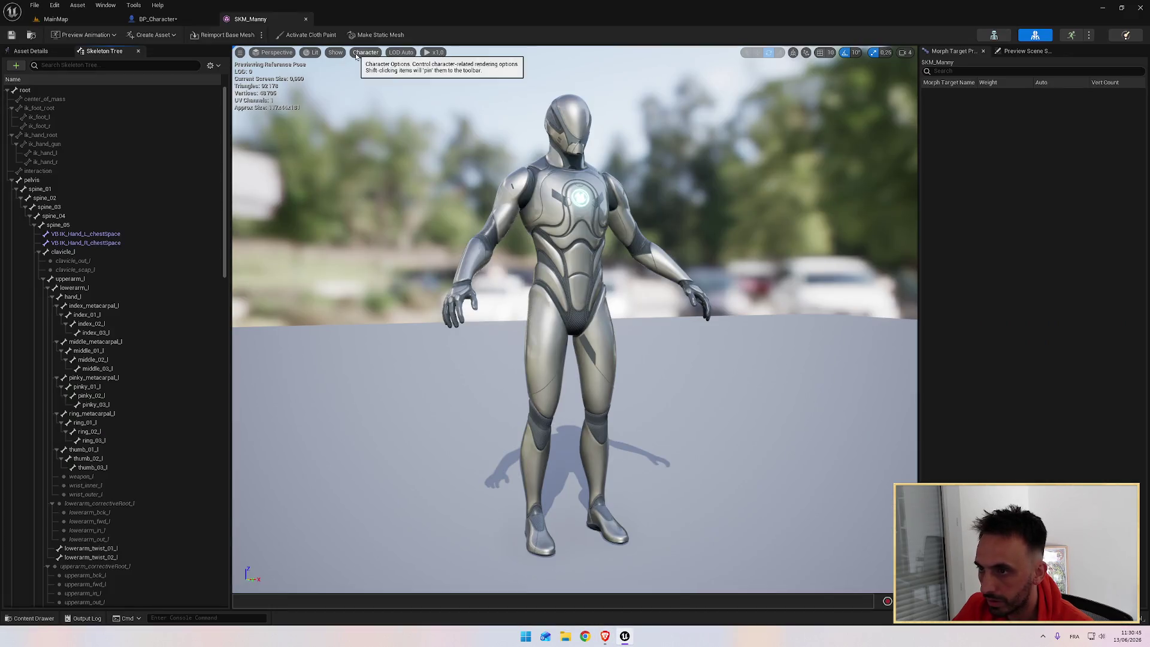
Set Character > Bones to All Hierarchy and view the mannequin's skeleton from the side
{"action": "left_click", "coordinate": [357, 53]}
{"action": "mouse_move", "coordinate": [379, 95]}
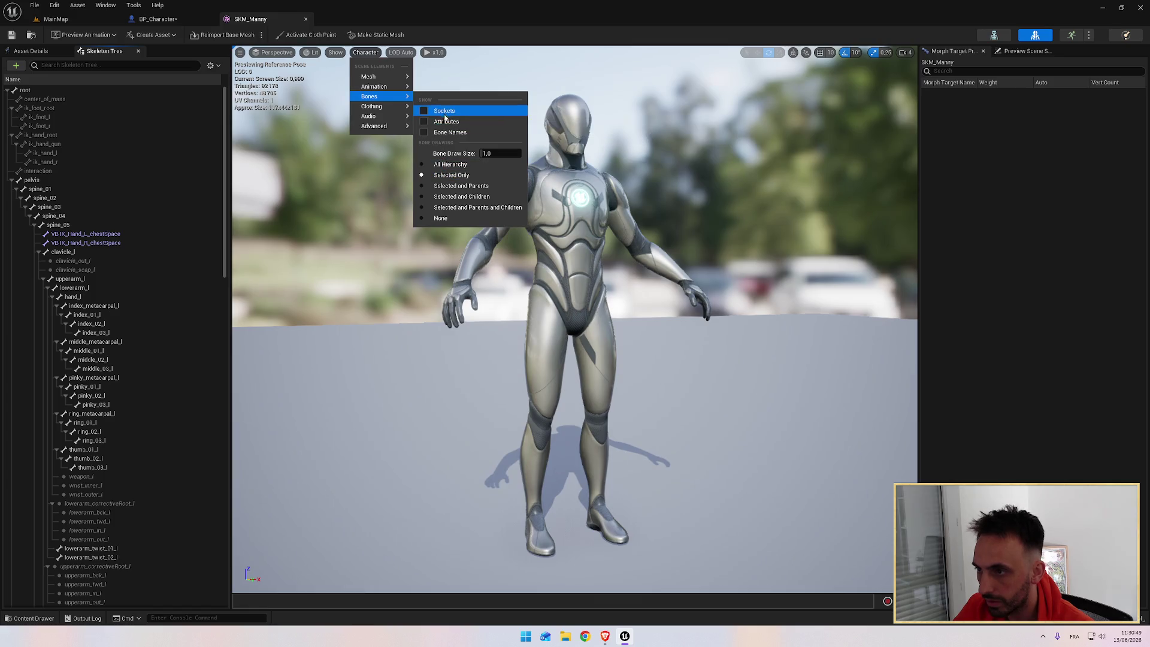
{"action": "left_click", "coordinate": [447, 165]}
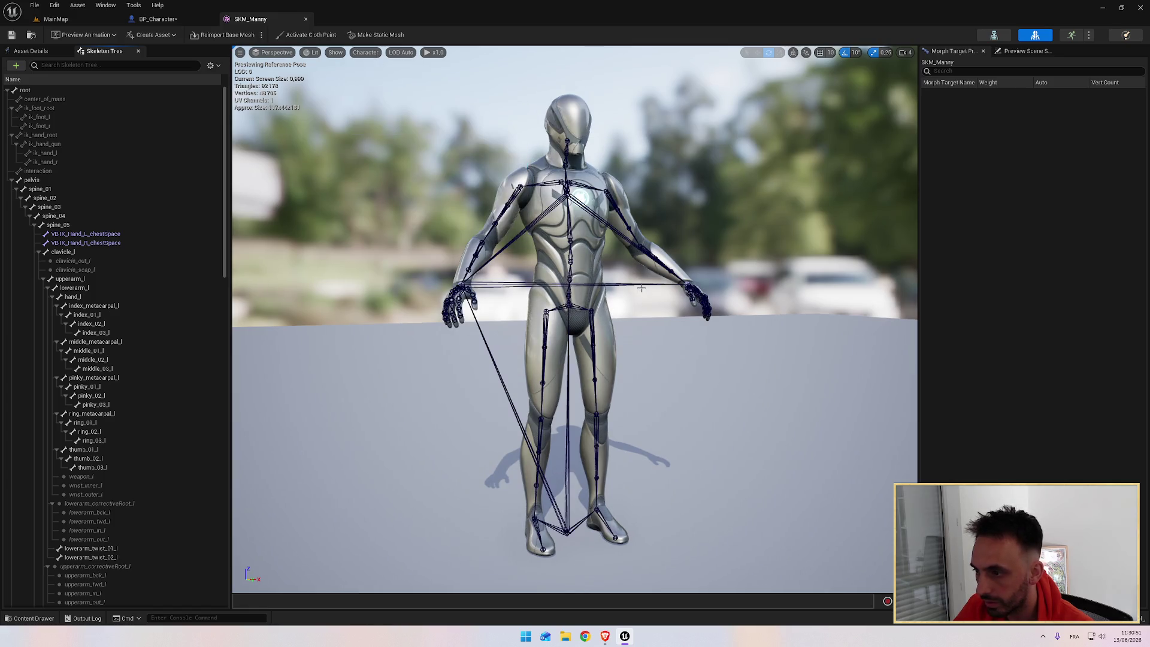
{"action": "mouse_move", "coordinate": [762, 270]}
{"action": "left_mouse_down"}
{"action": "mouse_move", "coordinate": [638, 300]}
{"action": "mouse_move", "coordinate": [634, 314]}
{"action": "left_mouse_up"}
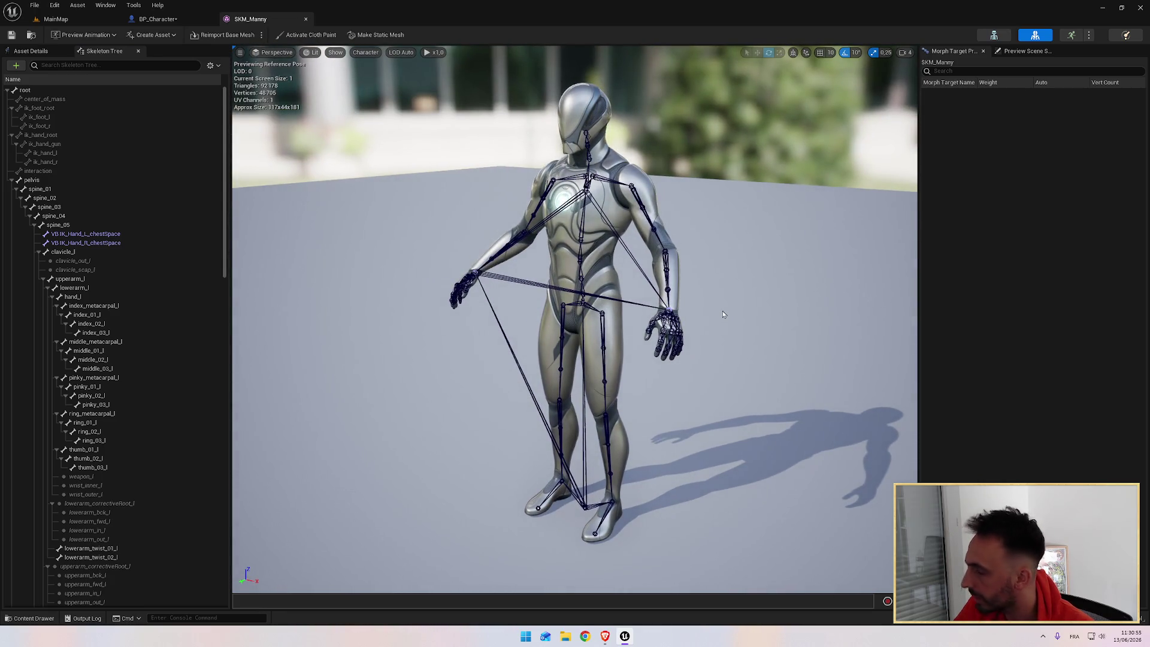
{"action": "key", "text": "alt+Tab"}
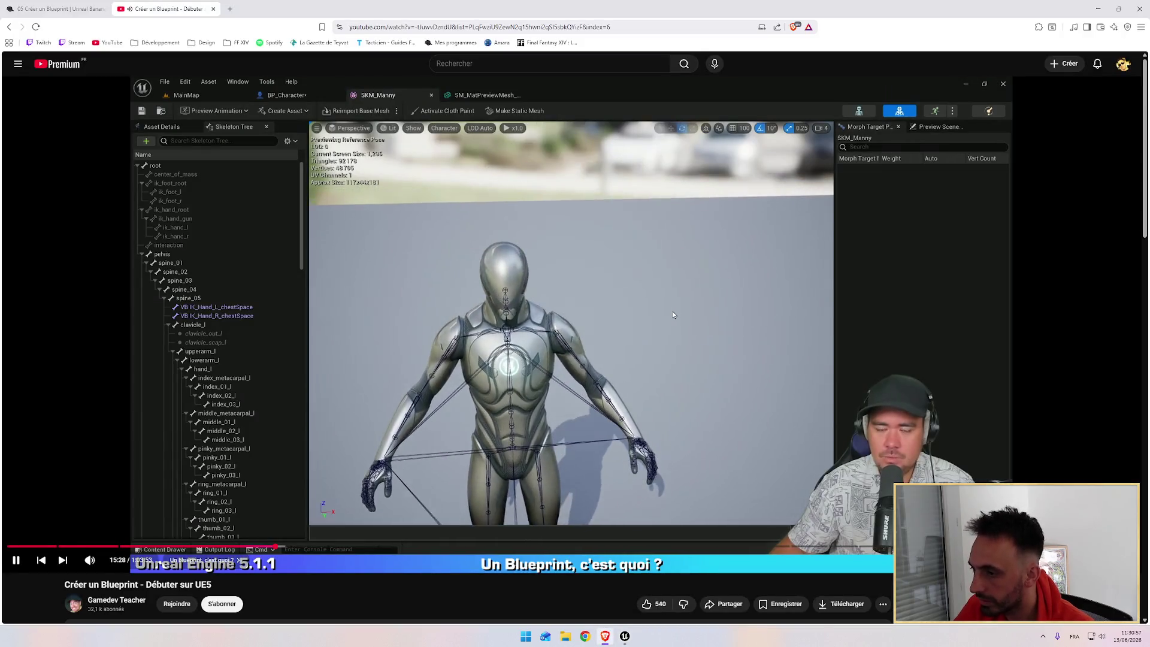
Flip between the YouTube tutorial and the SKM_Manny mesh editor, ending on the skeleton editor
{"action": "key", "text": "alt+Tab"}
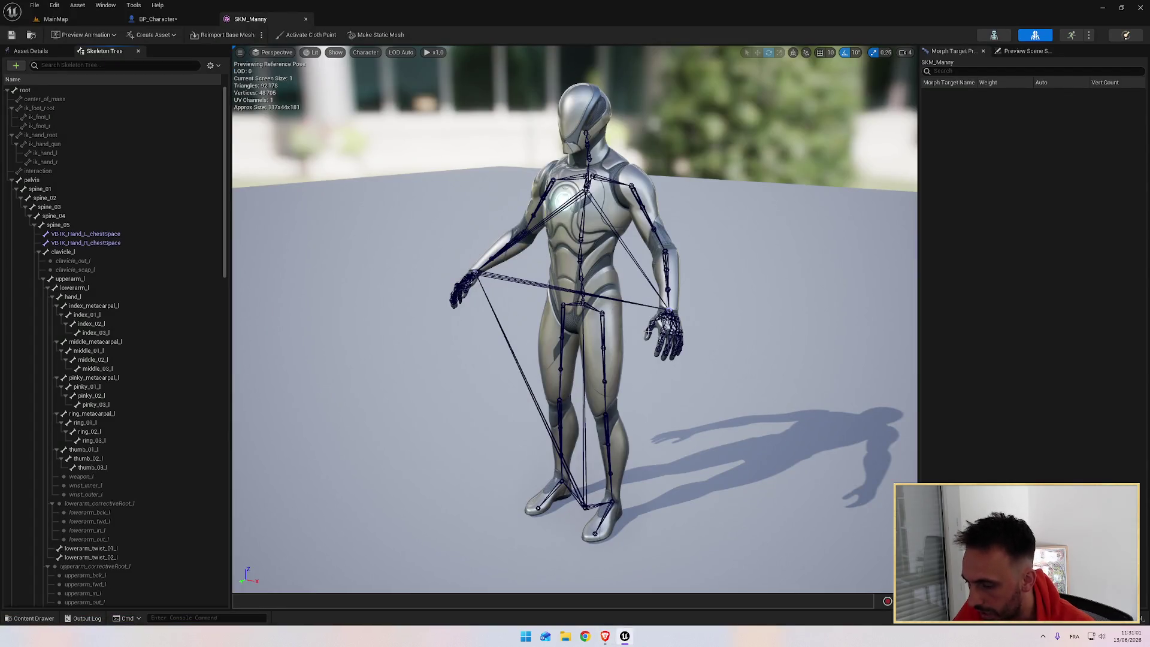
{"action": "key", "text": "alt+Tab"}
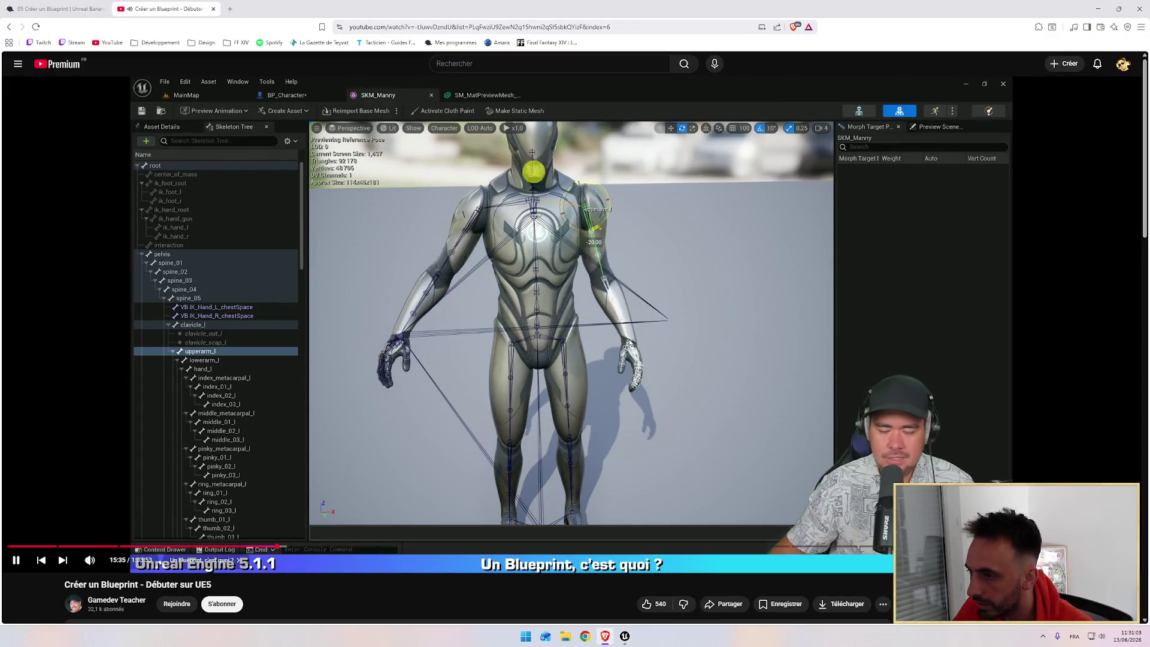
{"action": "key", "text": "alt+Tab"}
{"action": "key", "text": "alt+Tab"}
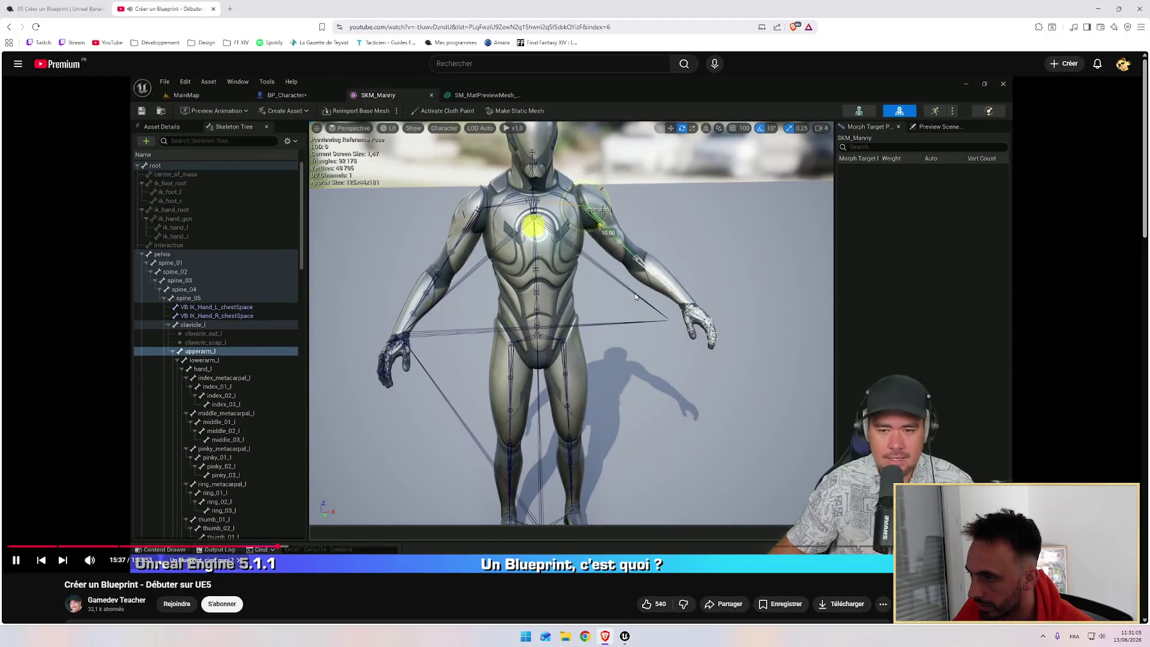
{"action": "key", "text": "alt+Tab"}
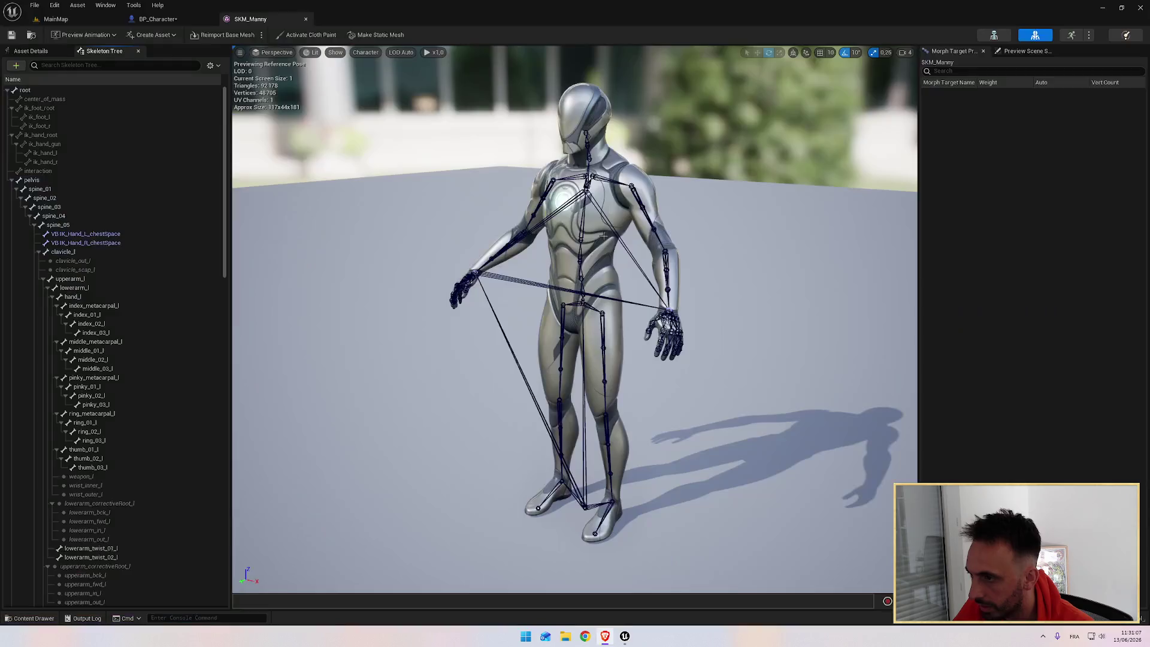
Rotate the upperarm_l bone to raise Manny's left arm, then bring the tutorial browser forward
{"action": "left_click", "coordinate": [630, 195]}
{"action": "mouse_move", "coordinate": [621, 208]}
{"action": "left_mouse_down"}
{"action": "mouse_move", "coordinate": [610, 246]}
{"action": "mouse_move", "coordinate": [626, 224]}
{"action": "mouse_move", "coordinate": [631, 149]}
{"action": "mouse_move", "coordinate": [632, 238]}
{"action": "mouse_move", "coordinate": [661, 248]}
{"action": "left_mouse_up"}
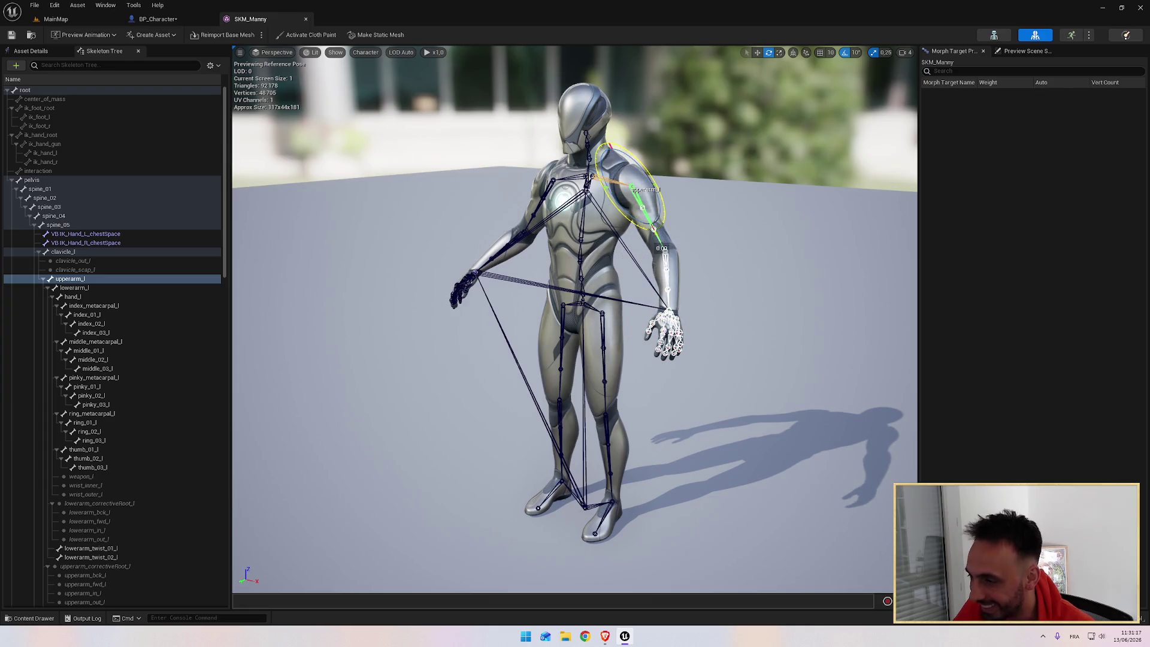
{"action": "left_click_drag", "start_coordinate": [402, 157], "coordinate": [510, 152]}
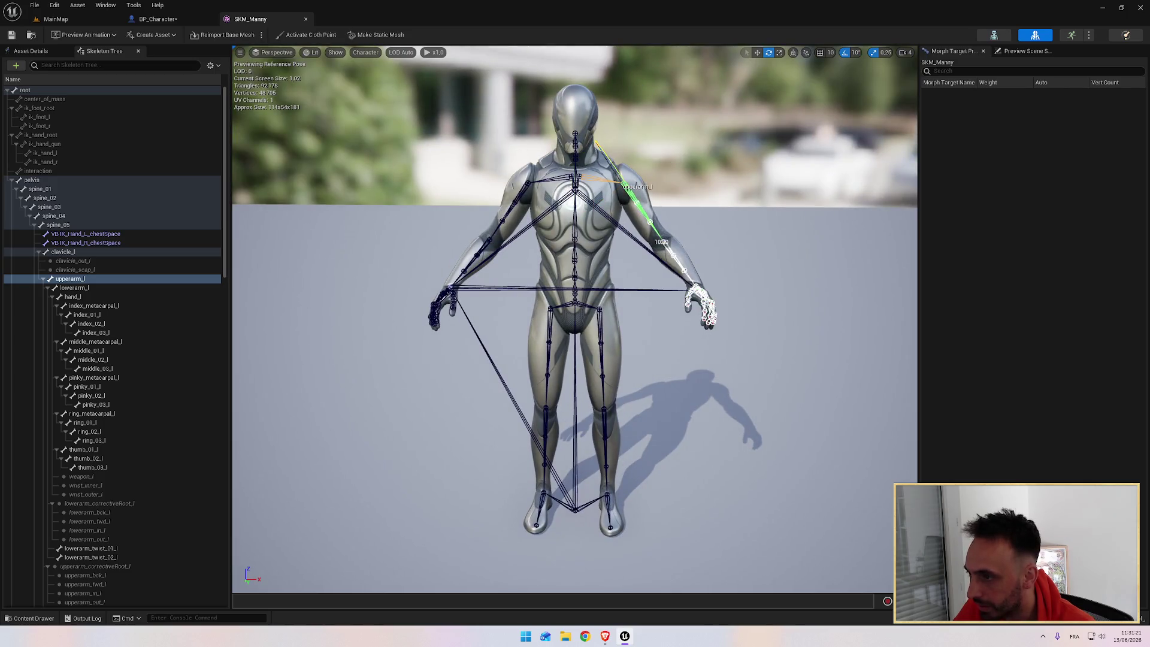
{"action": "mouse_move", "coordinate": [580, 167]}
{"action": "left_mouse_down"}
{"action": "mouse_move", "coordinate": [665, 237]}
{"action": "mouse_move", "coordinate": [623, 197]}
{"action": "left_mouse_up"}
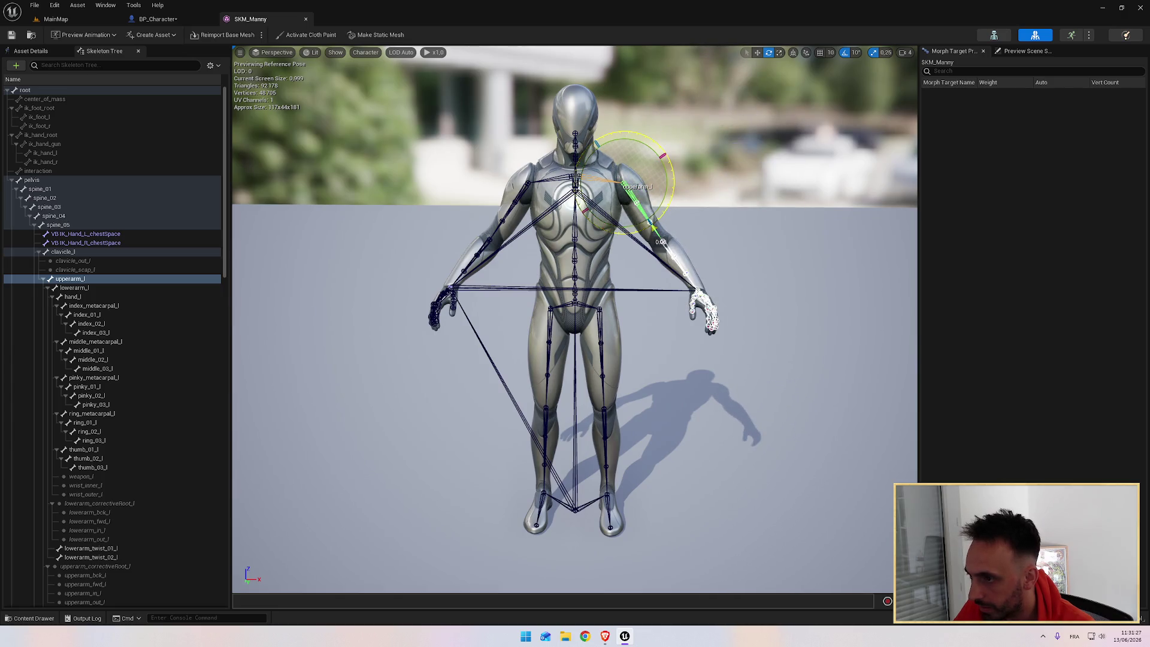
{"action": "key", "text": "alt+Tab"}
{"action": "left_click", "coordinate": [579, 273]}
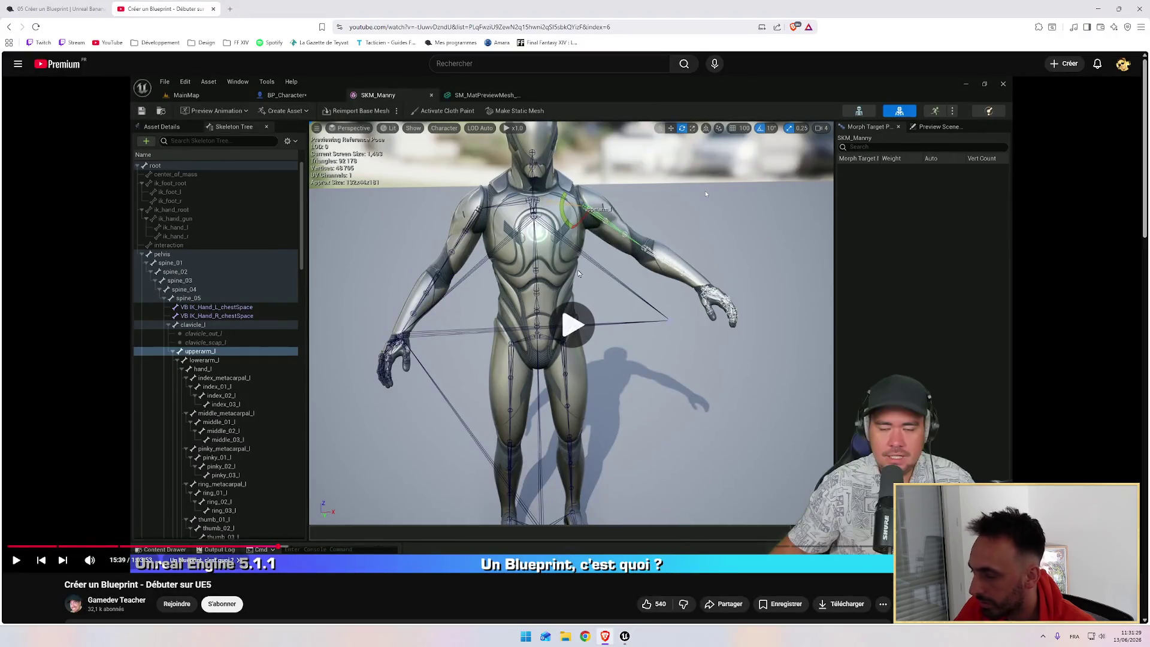
Resume the tutorial video, then return to the posed SKM_Manny editor
{"action": "left_click", "coordinate": [706, 194]}
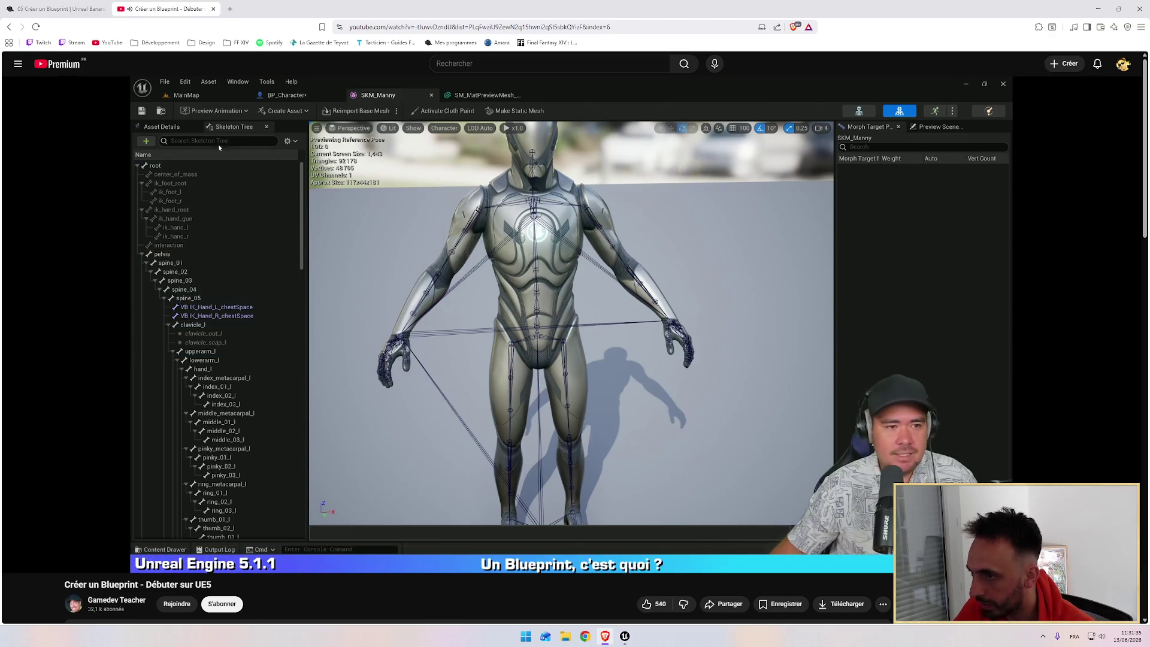
{"action": "key", "text": "alt+Tab"}
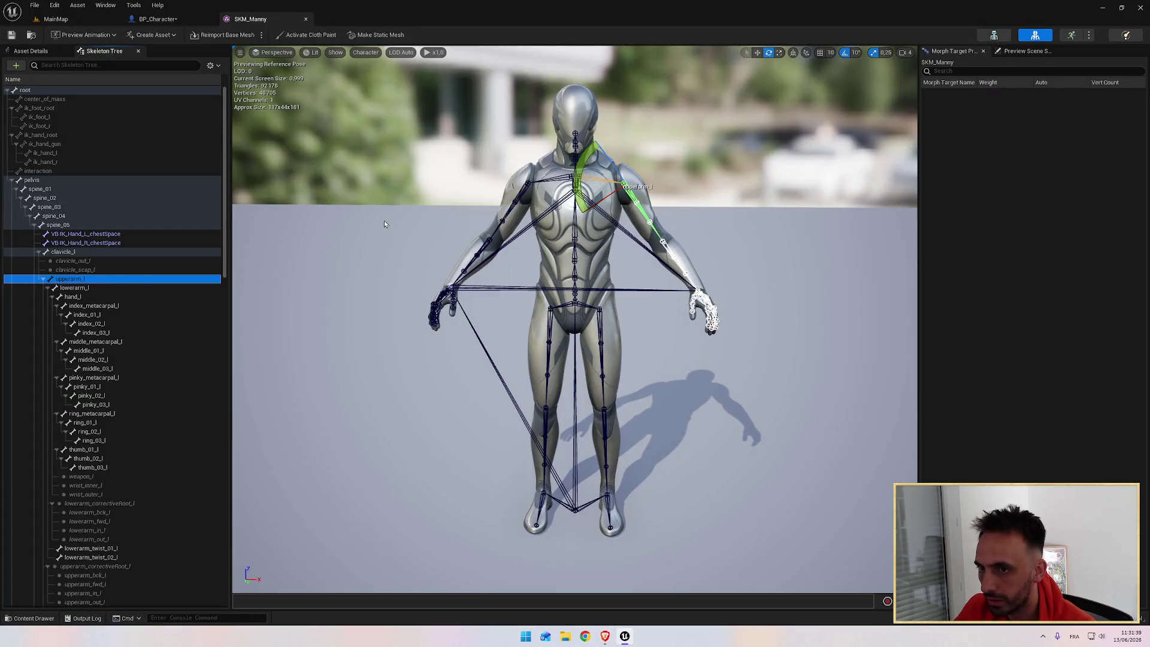
Save the posed SKM_Manny asset and switch to the BP_Character blueprint
{"action": "left_click", "coordinate": [12, 36]}
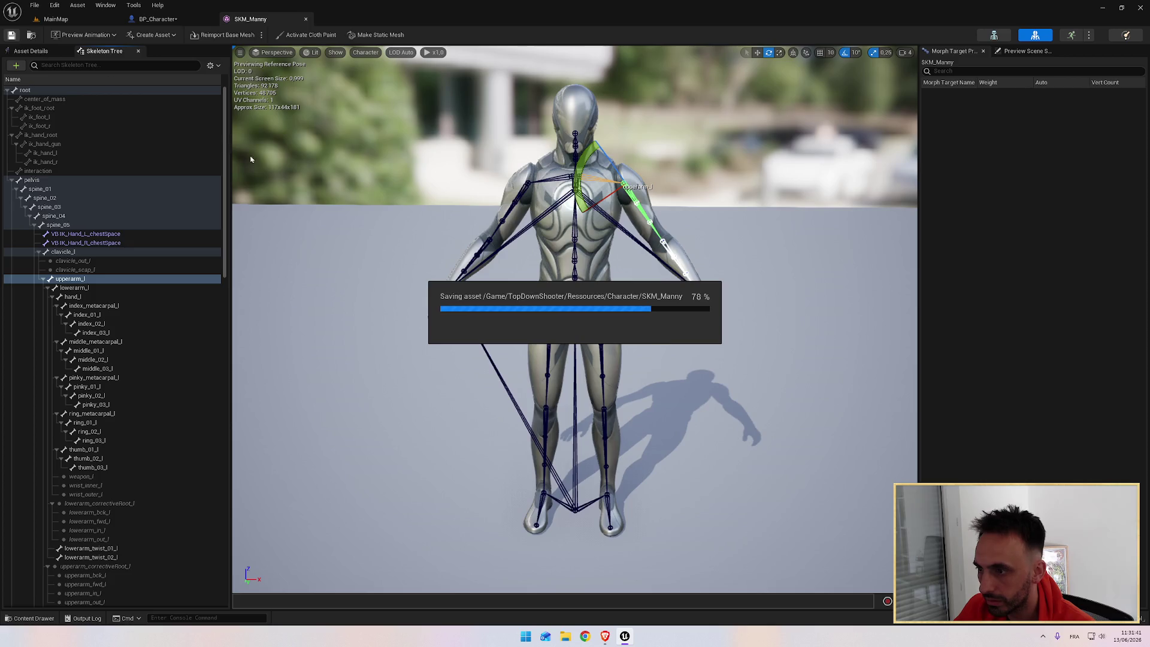
{"action": "left_click", "coordinate": [157, 18]}
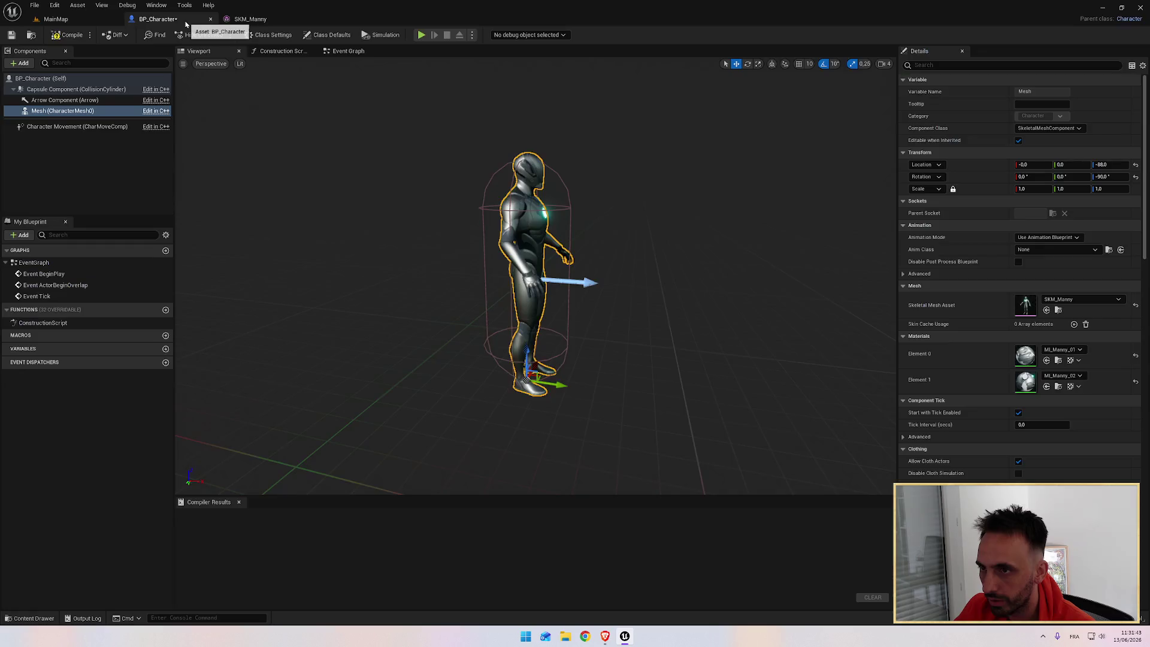
{"action": "key", "text": "alt+Tab"}
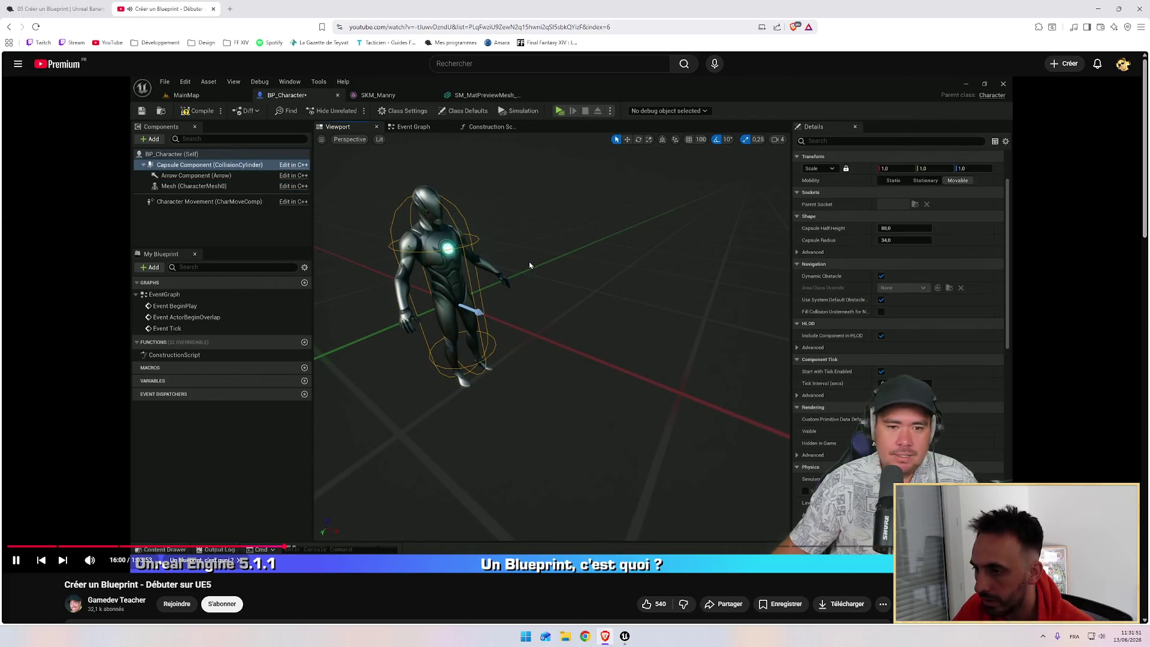
{"action": "key", "text": "alt+Tab"}
Select the Capsule Component to view Manny inside its capsule (half height 88, radius 34)
{"action": "left_click", "coordinate": [90, 90]}
{"action": "left_click_drag", "start_coordinate": [661, 255], "coordinate": [636, 242]}
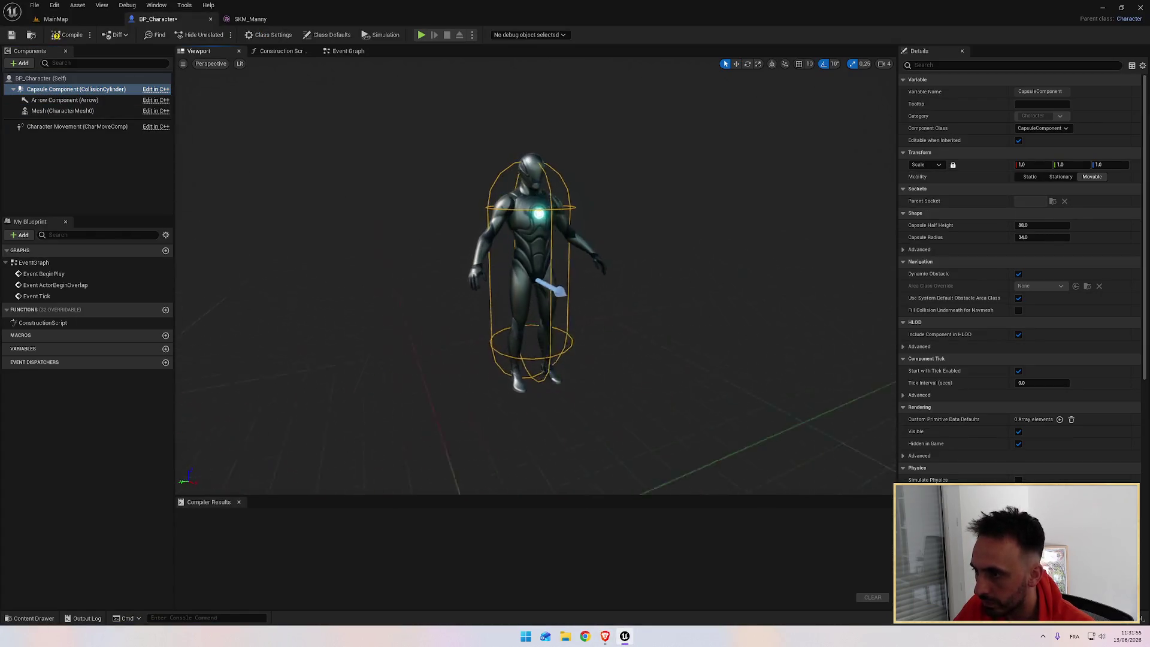
{"action": "scroll", "coordinate": [612, 224], "scroll_direction": "up", "scroll_amount": 6}
{"action": "scroll", "coordinate": [616, 218], "scroll_direction": "down", "scroll_amount": 6}
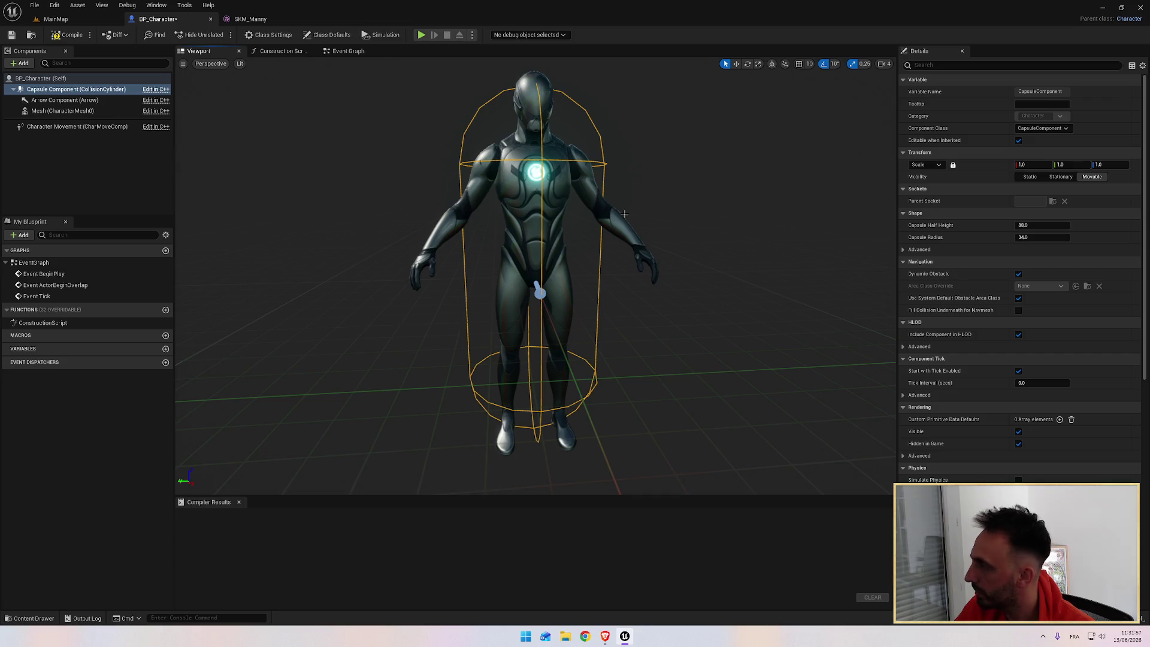
Switch to the tutorial to watch the BP_Character capsule section
{"action": "key", "text": "alt+Tab"}
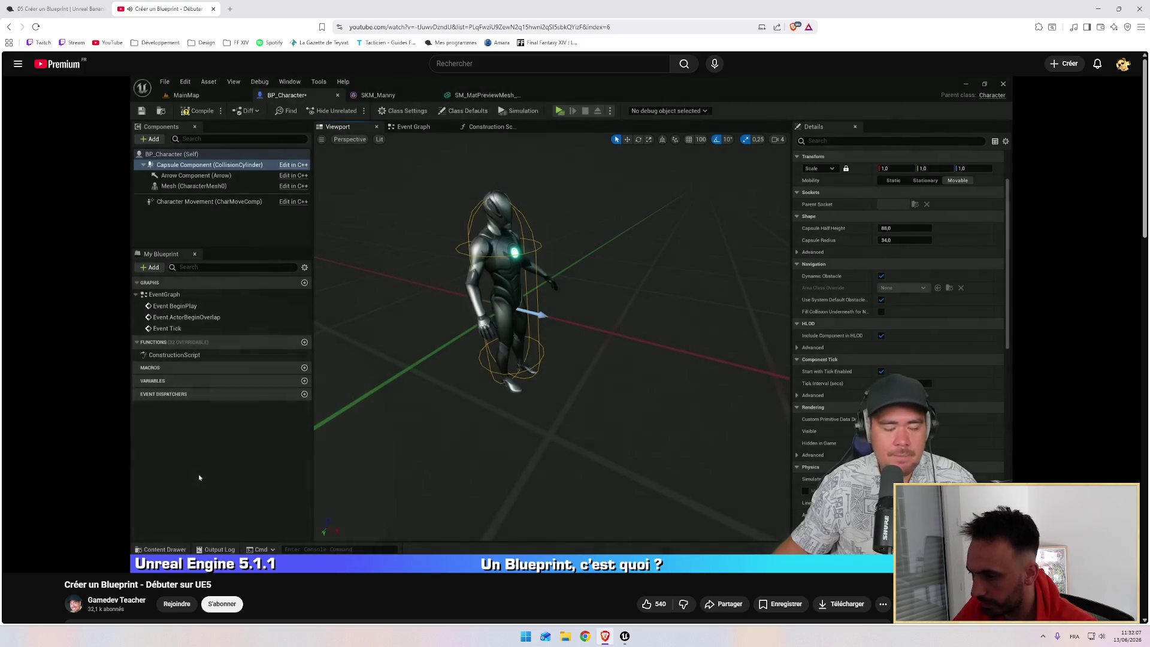
Open BP_Character's EventGraph showing BeginPlay, ActorBeginOverlap and Tick nodes, then return to the browser
{"action": "double_click", "coordinate": [572, 304]}
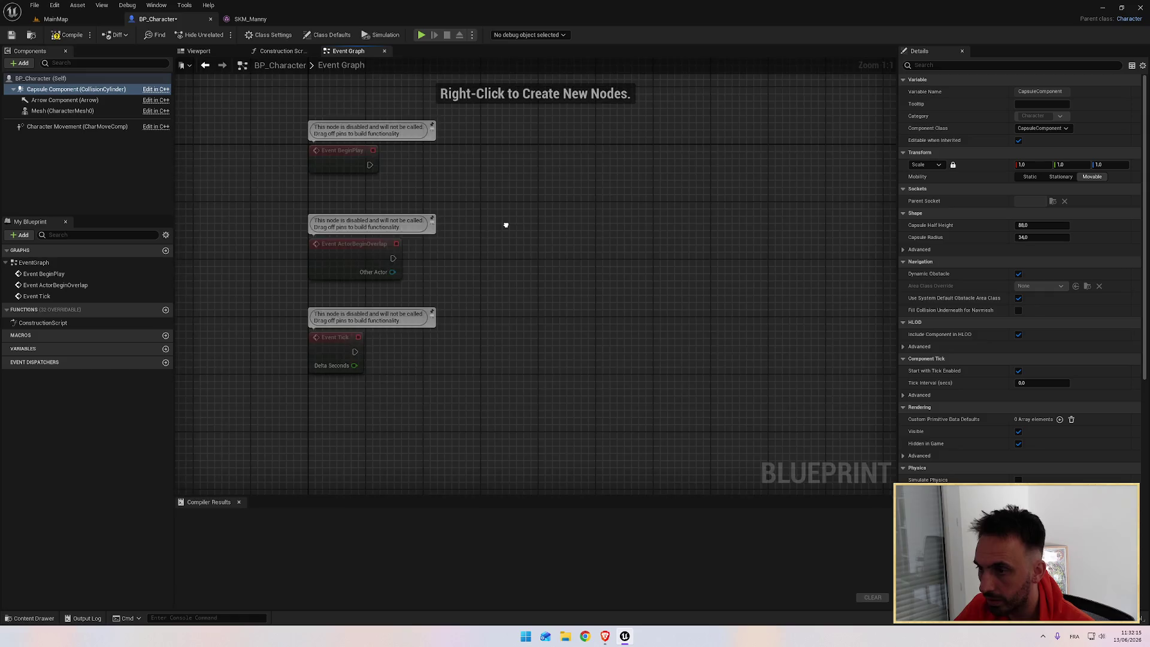
{"action": "double_click", "coordinate": [616, 259]}
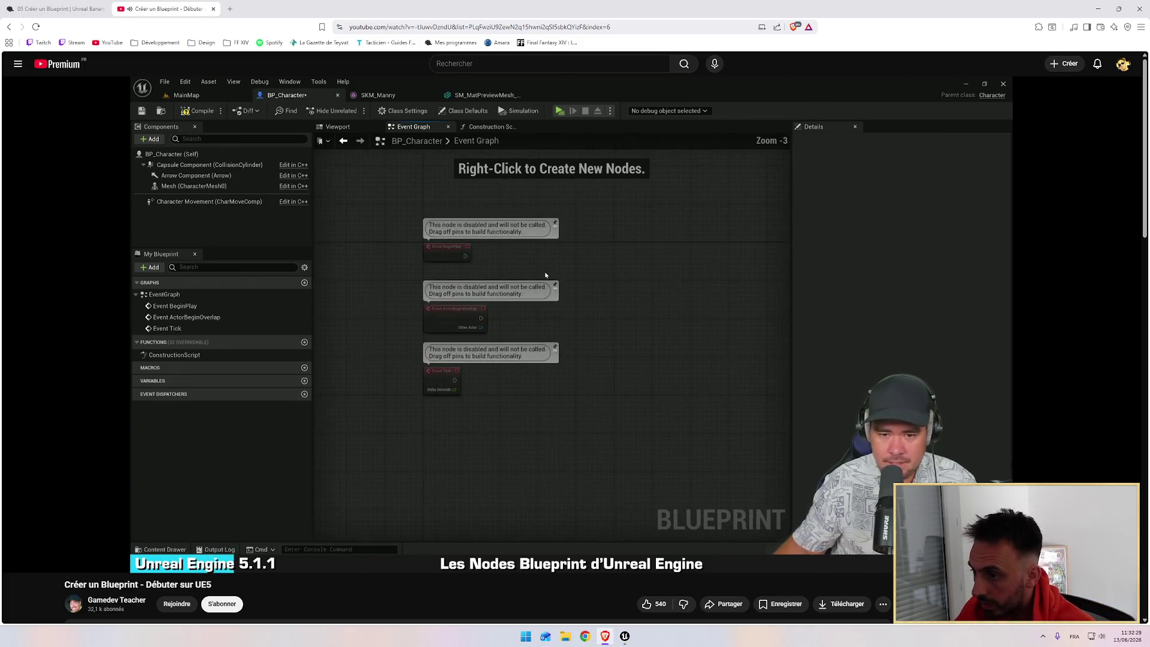
{"action": "key", "text": "alt+Tab"}
{"action": "scroll", "coordinate": [514, 245], "scroll_direction": "up", "scroll_amount": 2}
{"action": "scroll", "coordinate": [513, 245], "scroll_direction": "down", "scroll_amount": 2}
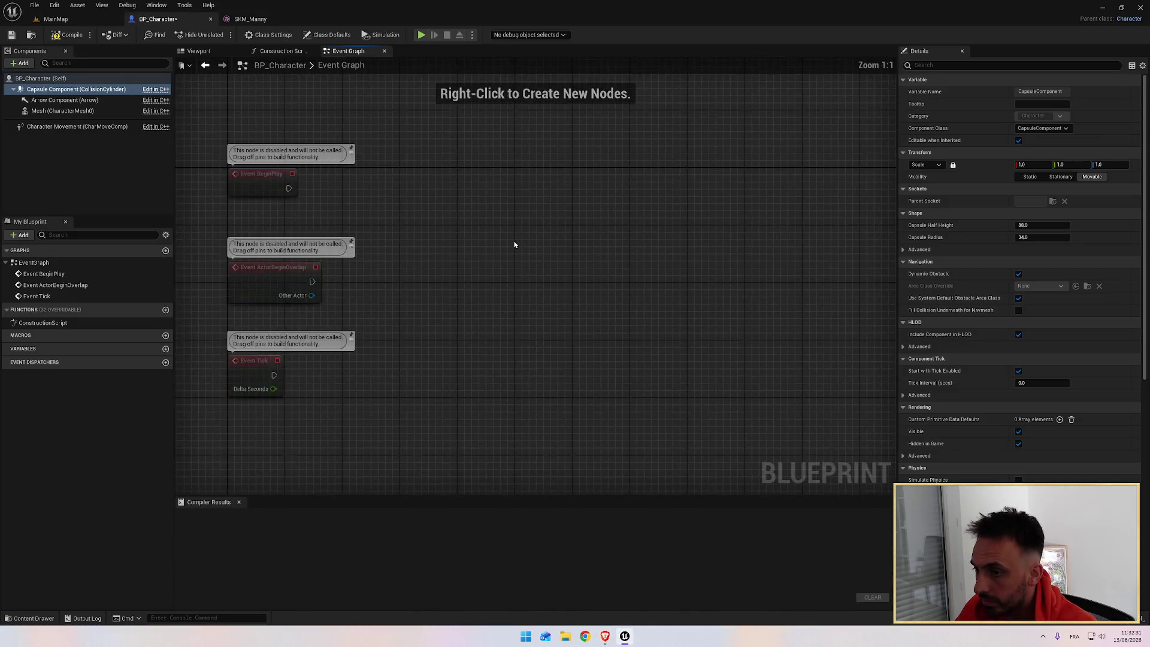
{"action": "scroll", "coordinate": [514, 245], "scroll_direction": "up", "scroll_amount": 2}
{"action": "scroll", "coordinate": [514, 244], "scroll_direction": "down", "scroll_amount": 1}
{"action": "mouse_move", "coordinate": [429, 248]}
{"action": "left_mouse_down"}
{"action": "mouse_move", "coordinate": [551, 210]}
{"action": "mouse_move", "coordinate": [541, 254]}
{"action": "mouse_move", "coordinate": [514, 259]}
{"action": "left_mouse_up"}
{"action": "key", "text": "alt+Tab"}
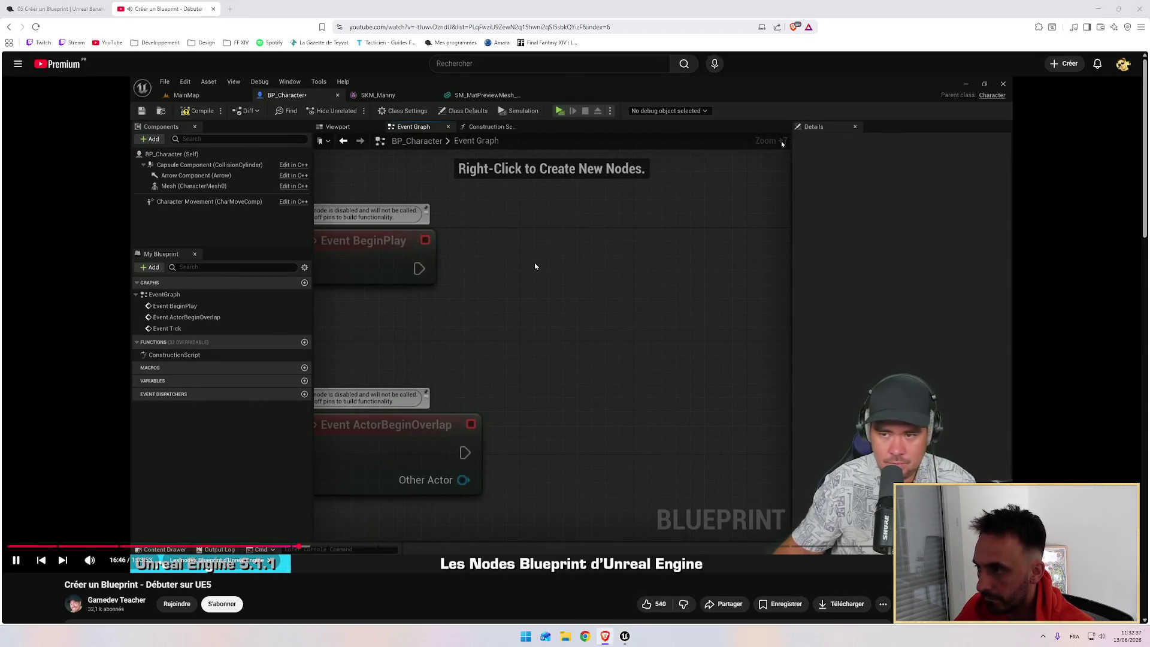
{"action": "key", "text": "alt+Tab"}
{"action": "scroll", "coordinate": [531, 246], "scroll_direction": "up", "scroll_amount": 6}
{"action": "mouse_move", "coordinate": [531, 245]}
{"action": "left_mouse_down"}
{"action": "mouse_move", "coordinate": [642, 380]}
{"action": "mouse_move", "coordinate": [581, 385]}
{"action": "left_mouse_up"}
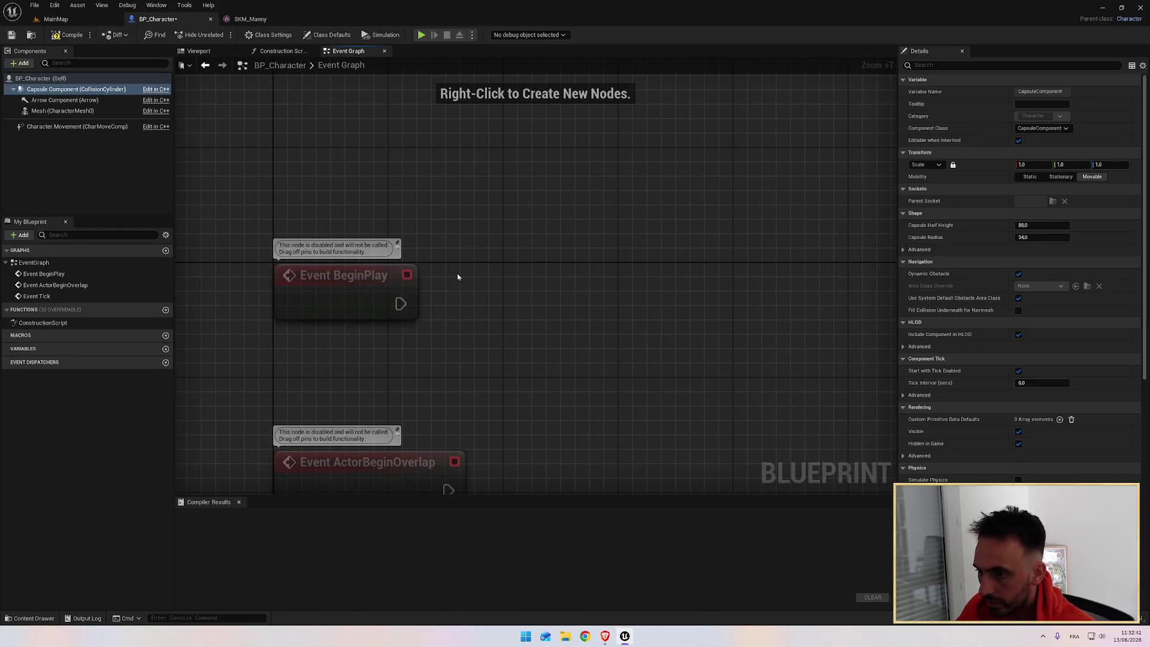
{"action": "key", "text": "alt+Tab"}
{"action": "key", "text": "alt+Tab"}
{"action": "mouse_move", "coordinate": [587, 279]}
{"action": "left_mouse_down"}
{"action": "mouse_move", "coordinate": [419, 262]}
{"action": "mouse_move", "coordinate": [275, 297]}
{"action": "mouse_move", "coordinate": [488, 290]}
{"action": "mouse_move", "coordinate": [411, 291]}
{"action": "mouse_move", "coordinate": [477, 205]}
{"action": "mouse_move", "coordinate": [453, 216]}
{"action": "mouse_move", "coordinate": [460, 180]}
{"action": "mouse_move", "coordinate": [487, 207]}
{"action": "left_mouse_up"}
{"action": "scroll", "coordinate": [411, 290], "scroll_direction": "up", "scroll_amount": 1}
{"action": "key", "text": "alt+Tab"}
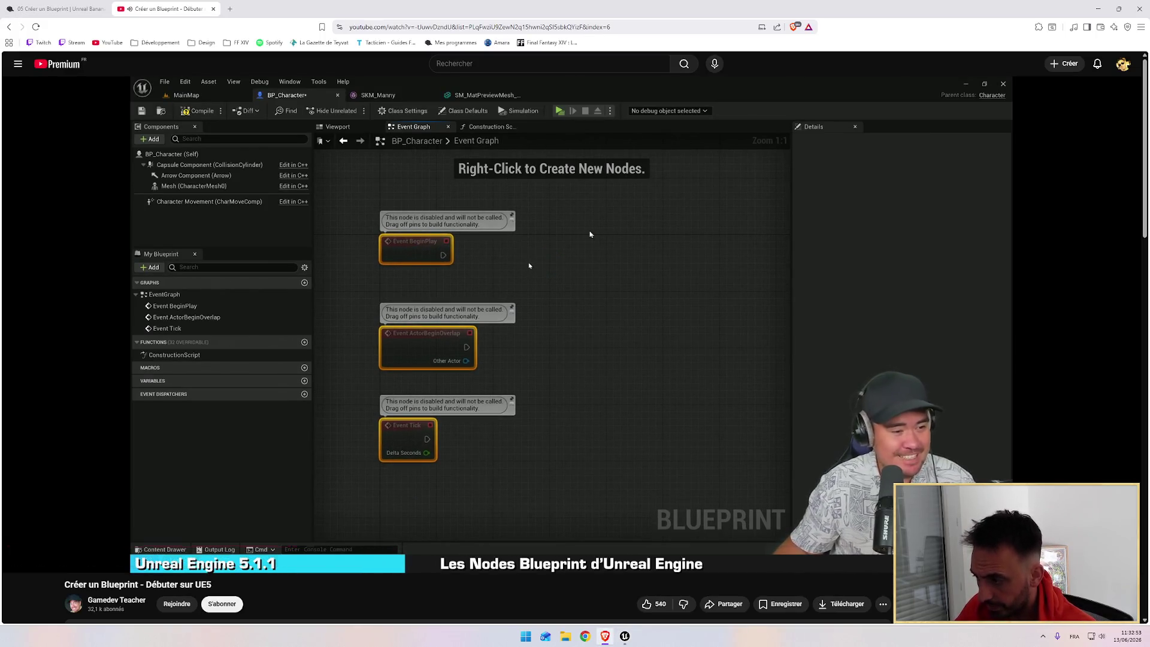
{"action": "key", "text": "alt+Tab"}
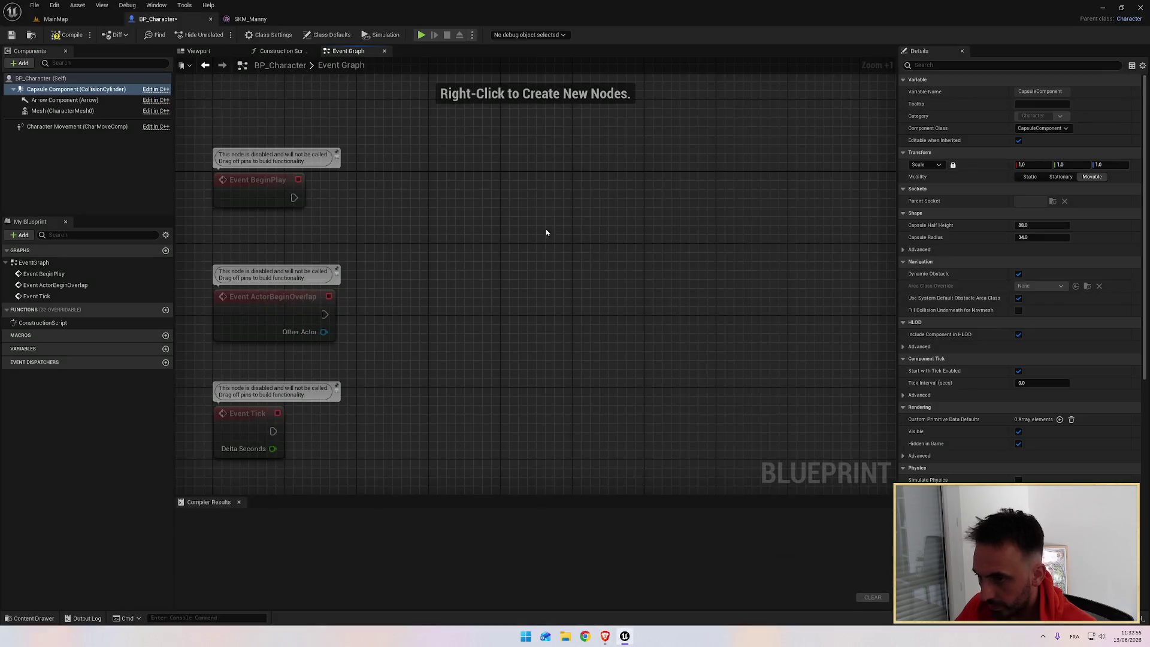
{"action": "mouse_move", "coordinate": [410, 238]}
{"action": "left_mouse_down"}
{"action": "mouse_move", "coordinate": [427, 216]}
{"action": "mouse_move", "coordinate": [401, 249]}
{"action": "left_mouse_up"}
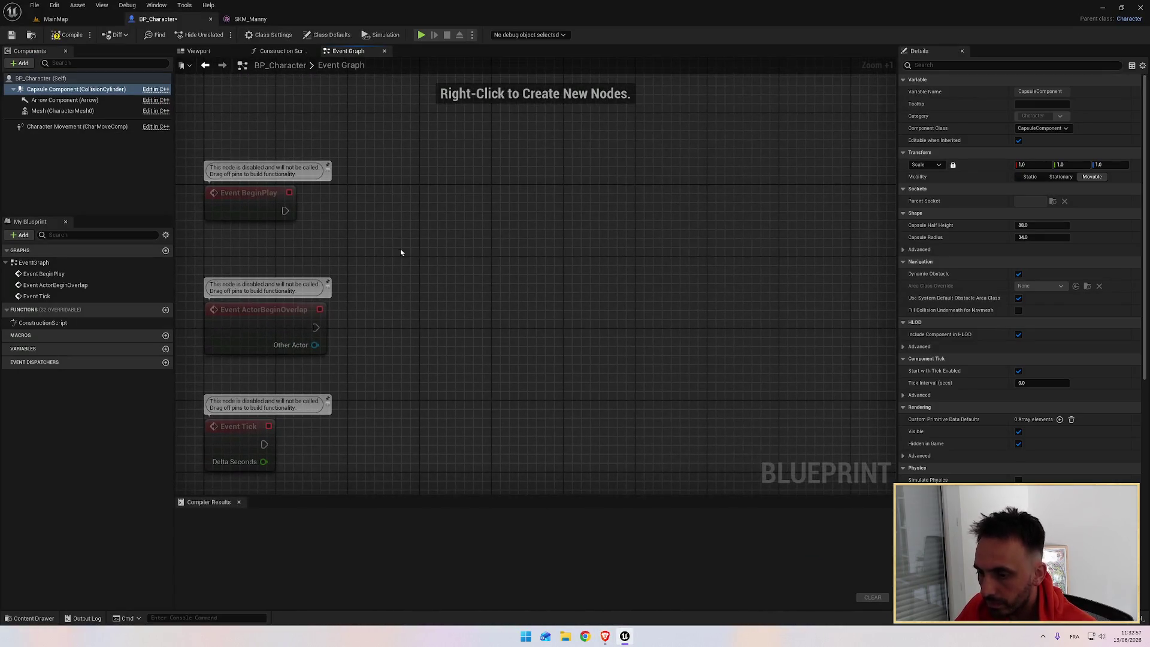
{"action": "key", "text": "alt+Tab"}
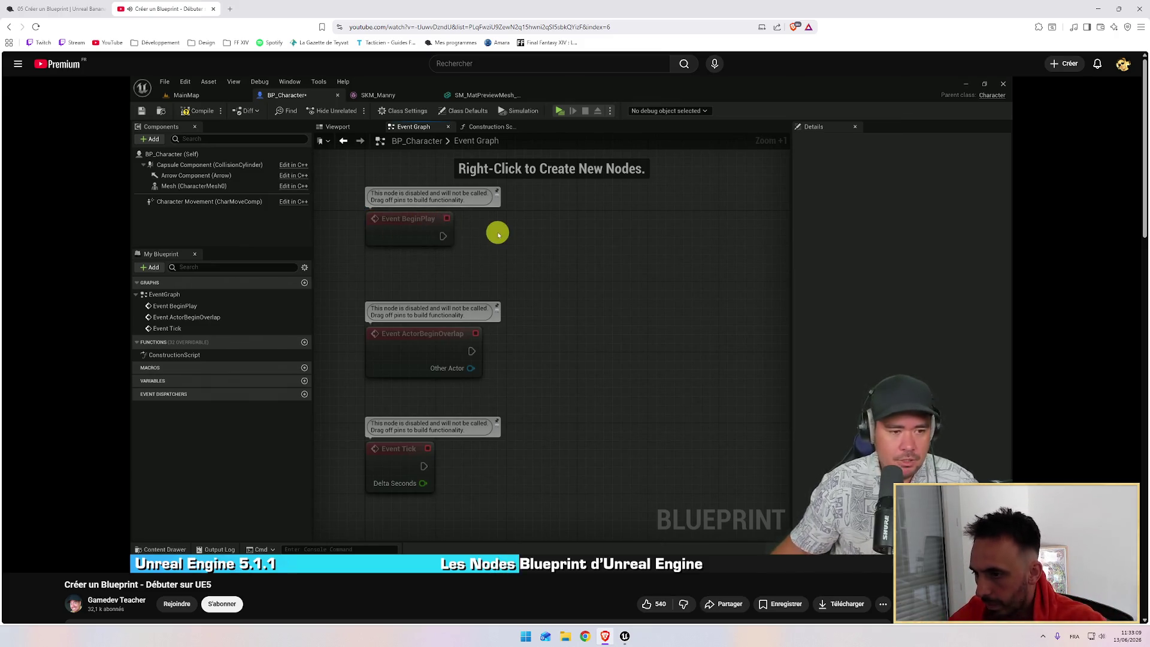
Watch the tutorial wire three events into Print String 'Hello', then return to the Event Graph
{"action": "mouse_move", "coordinate": [469, 249]}
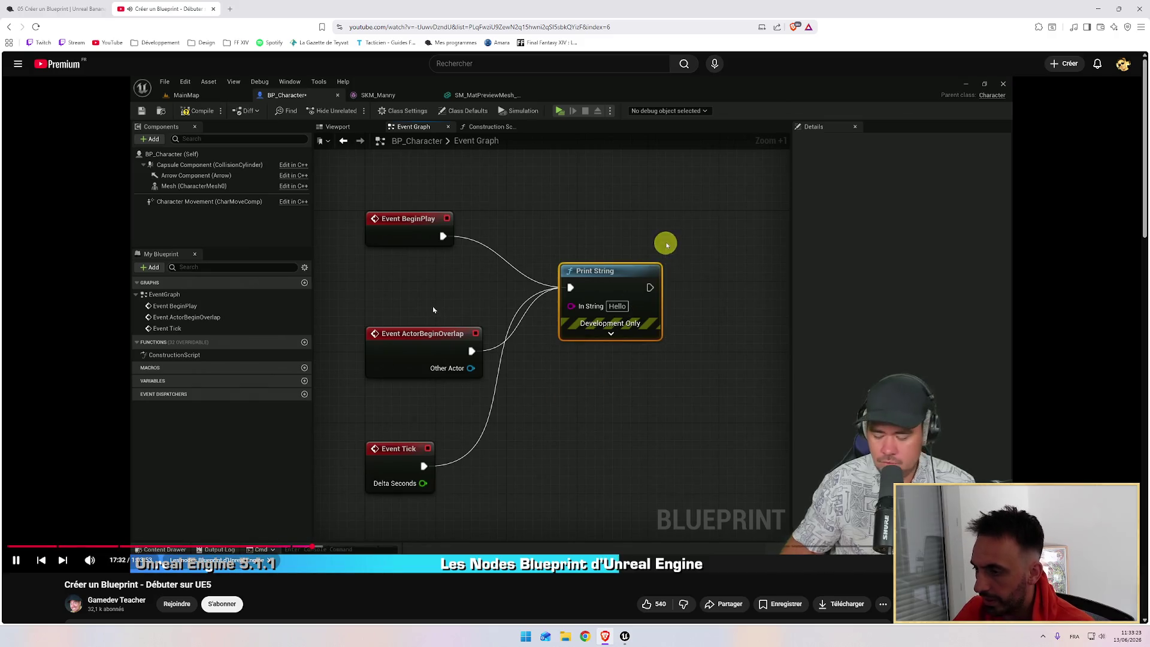
{"action": "key", "text": "alt+Tab"}
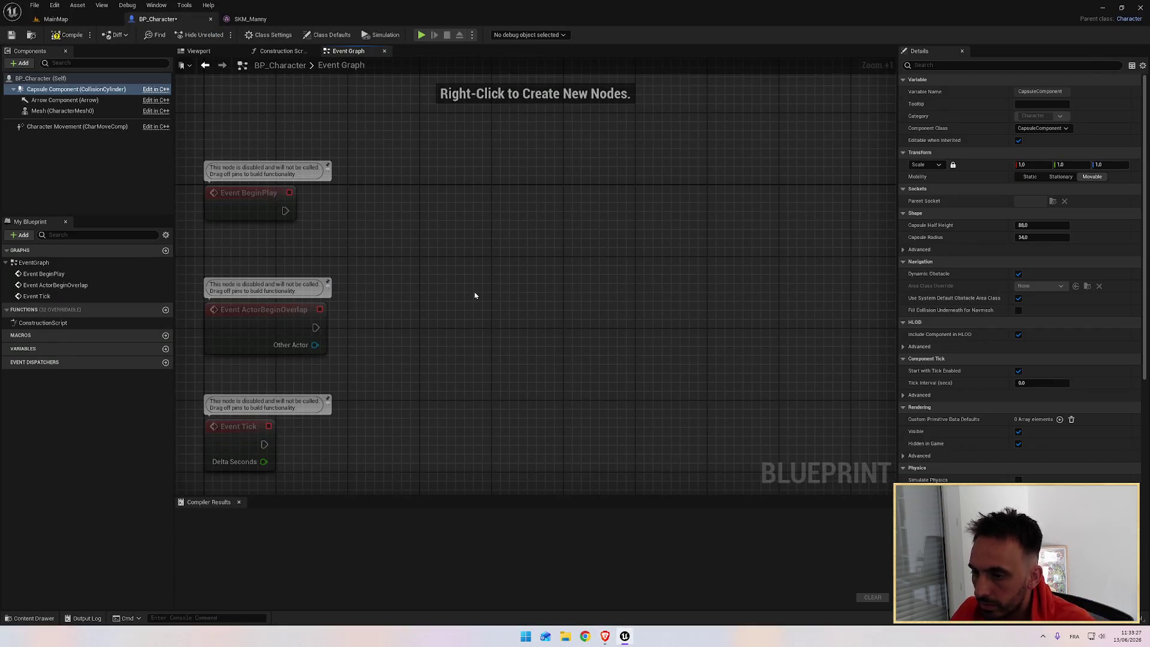
Switch to the tutorial to watch Print String wired to ActorBeginOverlap
{"action": "key", "text": "alt+Tab"}
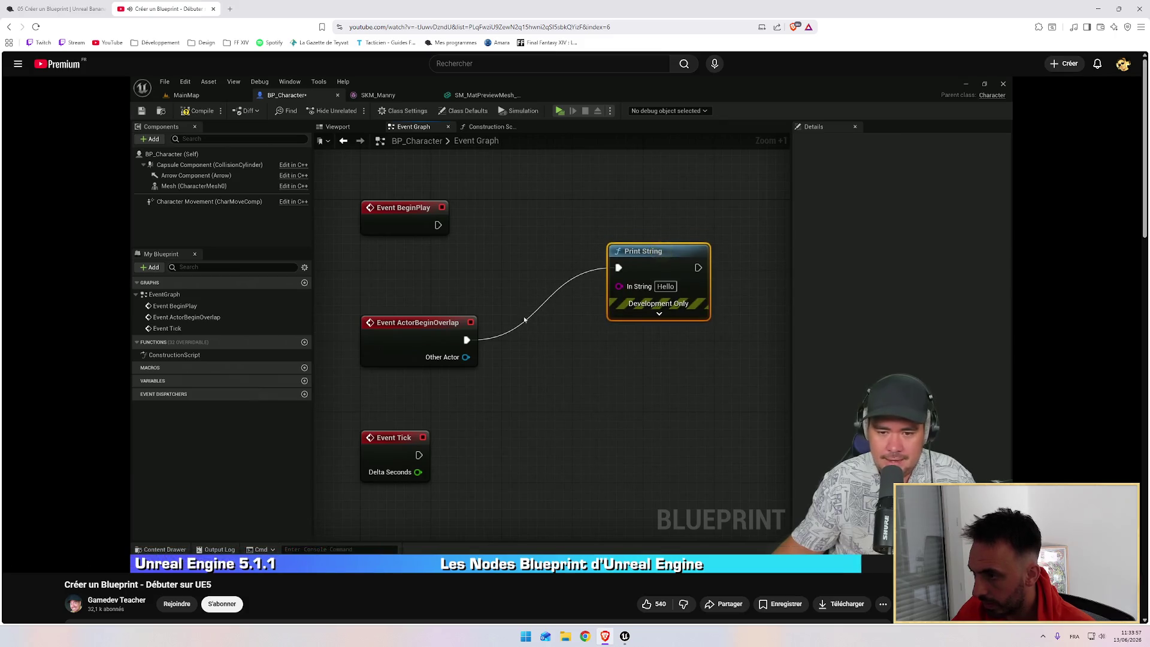
{"action": "key", "text": "alt+Tab"}
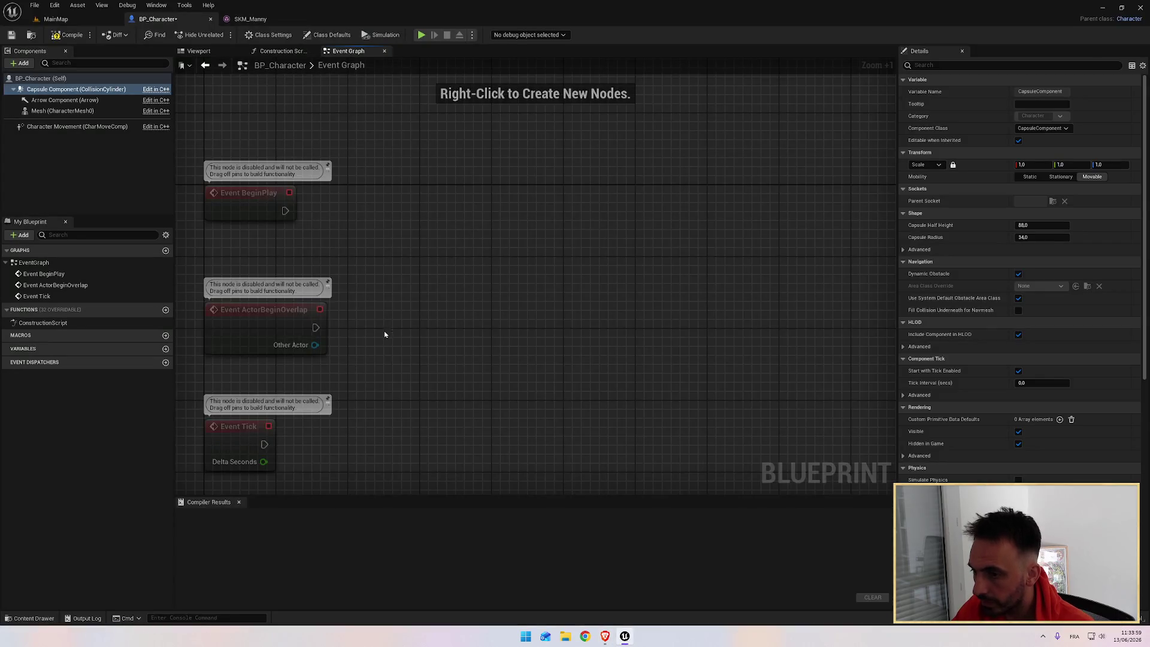
{"action": "key", "text": "alt+Tab"}
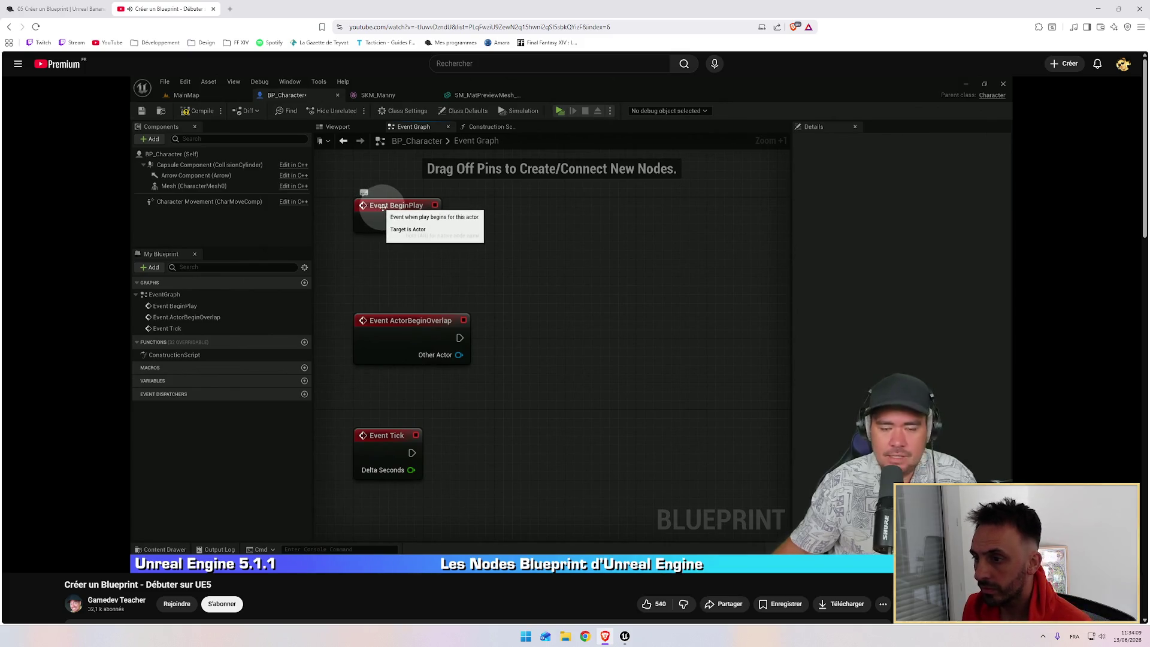
{"action": "mouse_move", "coordinate": [511, 302]}
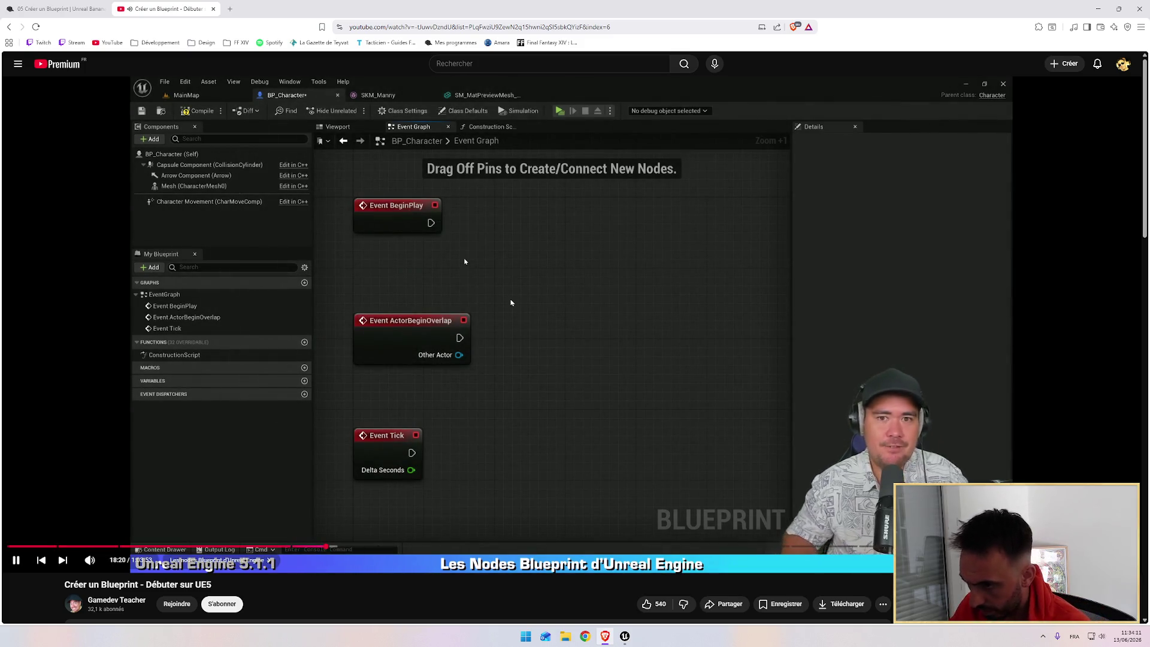
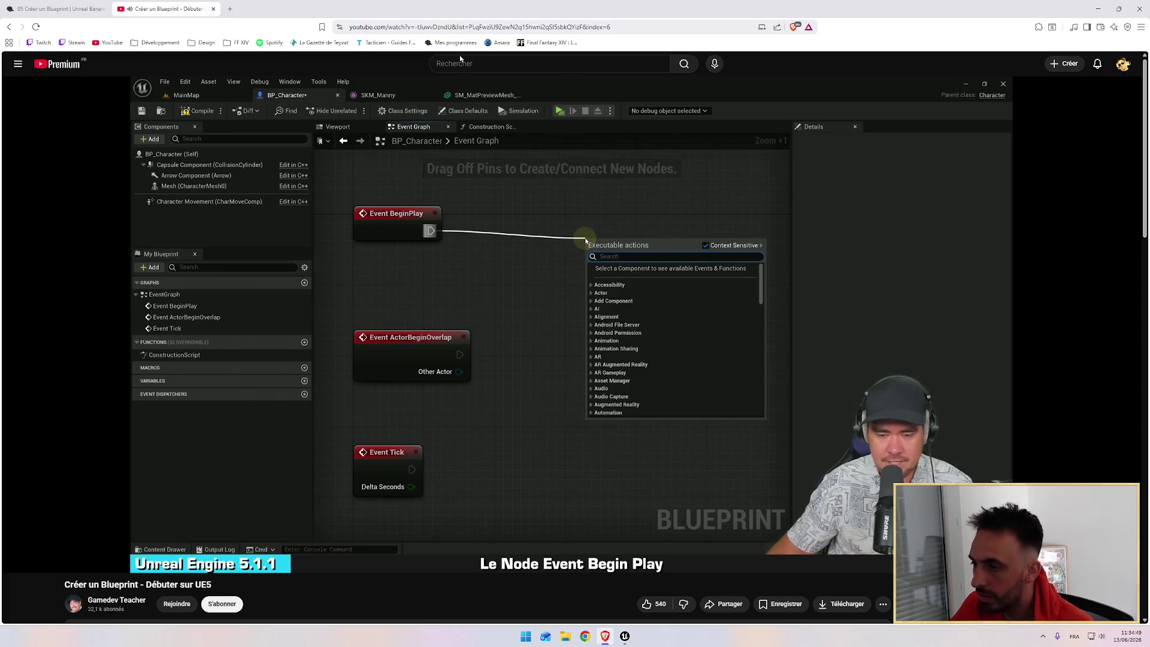
Back in Unreal, drag a new connection from Event BeginPlay's exec pin to start a node search
{"action": "mouse_move", "coordinate": [479, 210]}
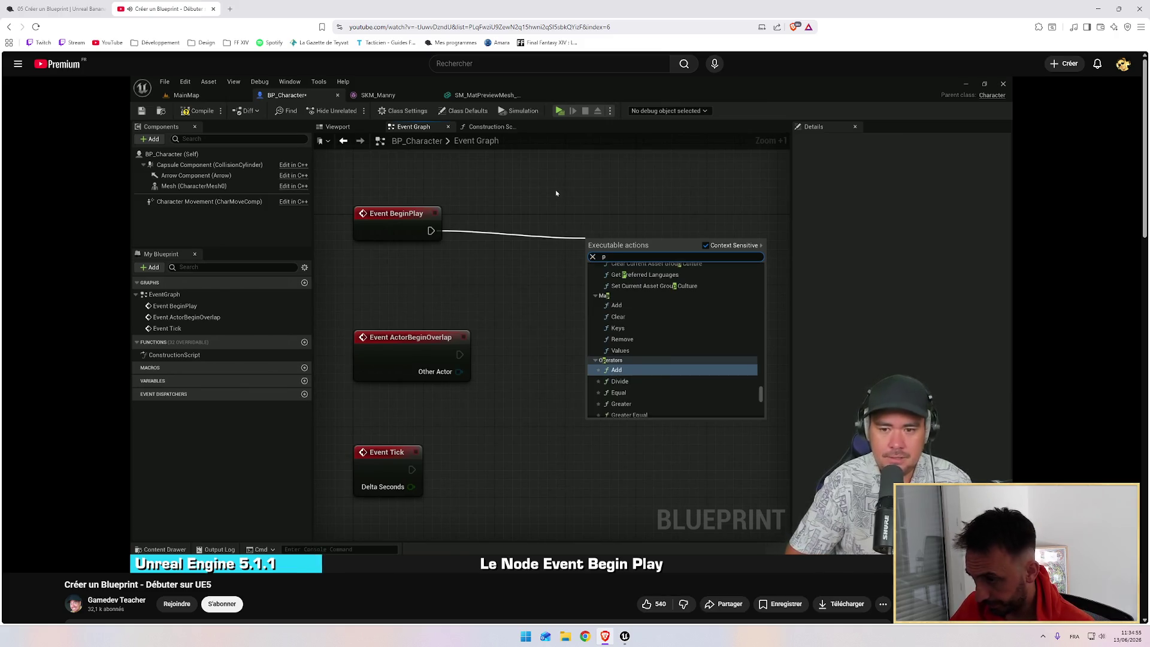
{"action": "key", "text": "alt+Tab"}
{"action": "left_click_drag", "start_coordinate": [285, 210], "coordinate": [385, 188]}
Add a Print String node via the 'print str' search, wired to Event BeginPlay
{"action": "type", "text": "print str"}
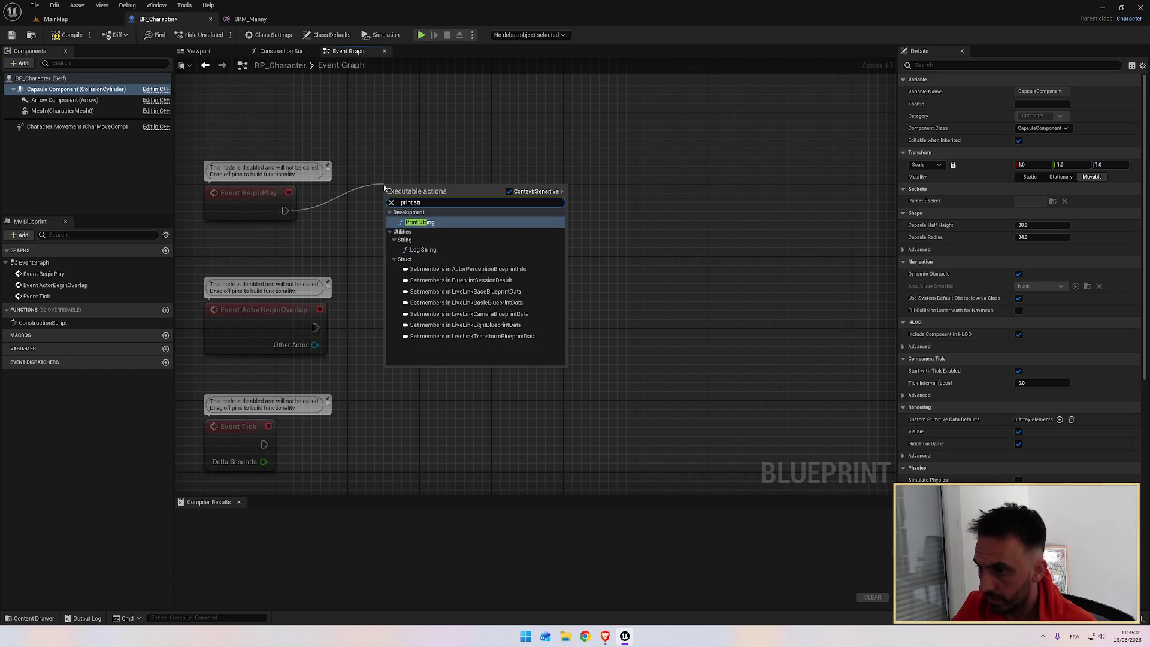
{"action": "key", "text": "Return"}
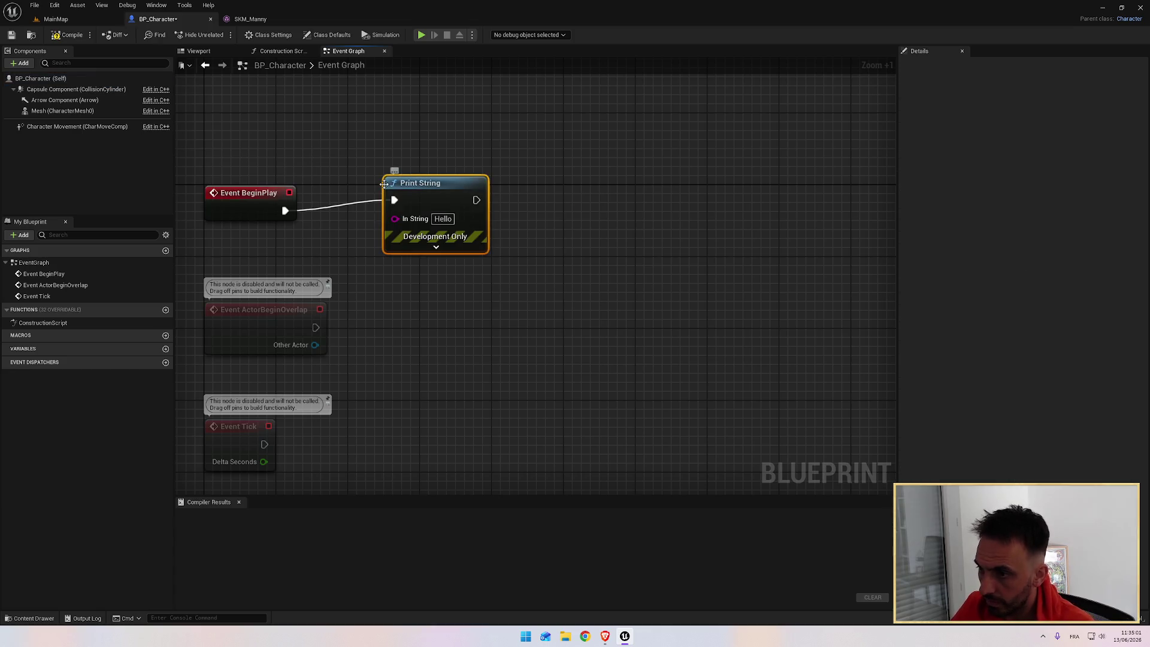
{"action": "left_click", "coordinate": [279, 199], "text": "ctrl"}
{"action": "key", "text": "q"}
Align the Print String node beside Event BeginPlay, then go back to the tutorial
{"action": "left_click", "coordinate": [418, 195]}
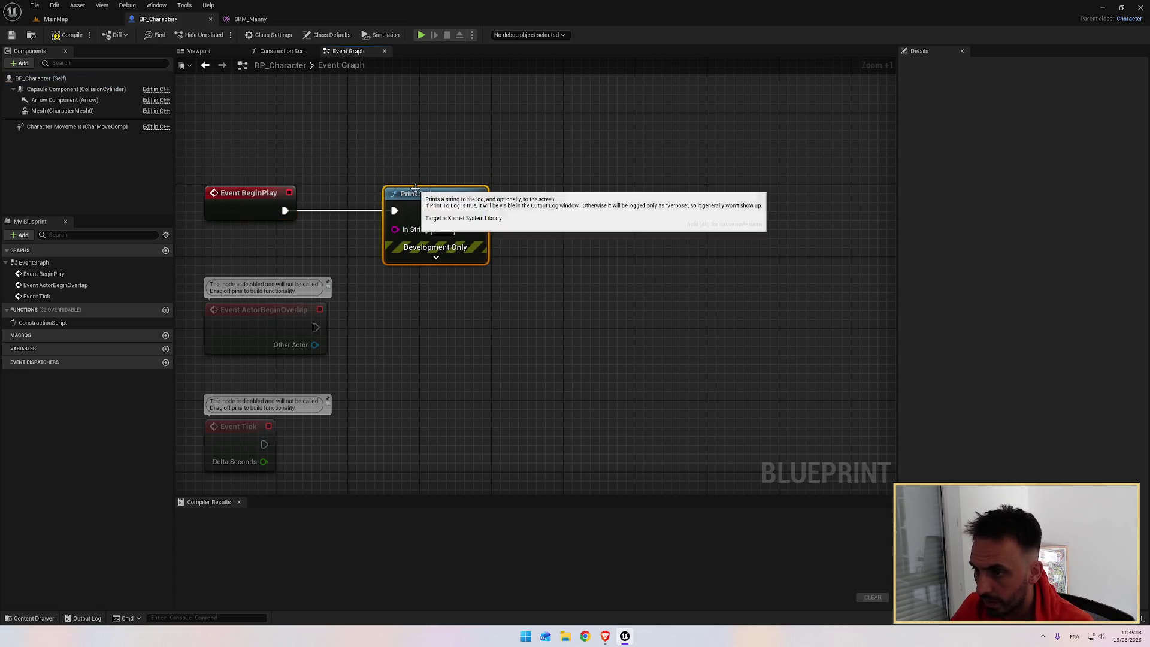
{"action": "left_click_drag", "start_coordinate": [418, 196], "coordinate": [454, 195]}
{"action": "left_click", "coordinate": [252, 192], "text": "ctrl"}
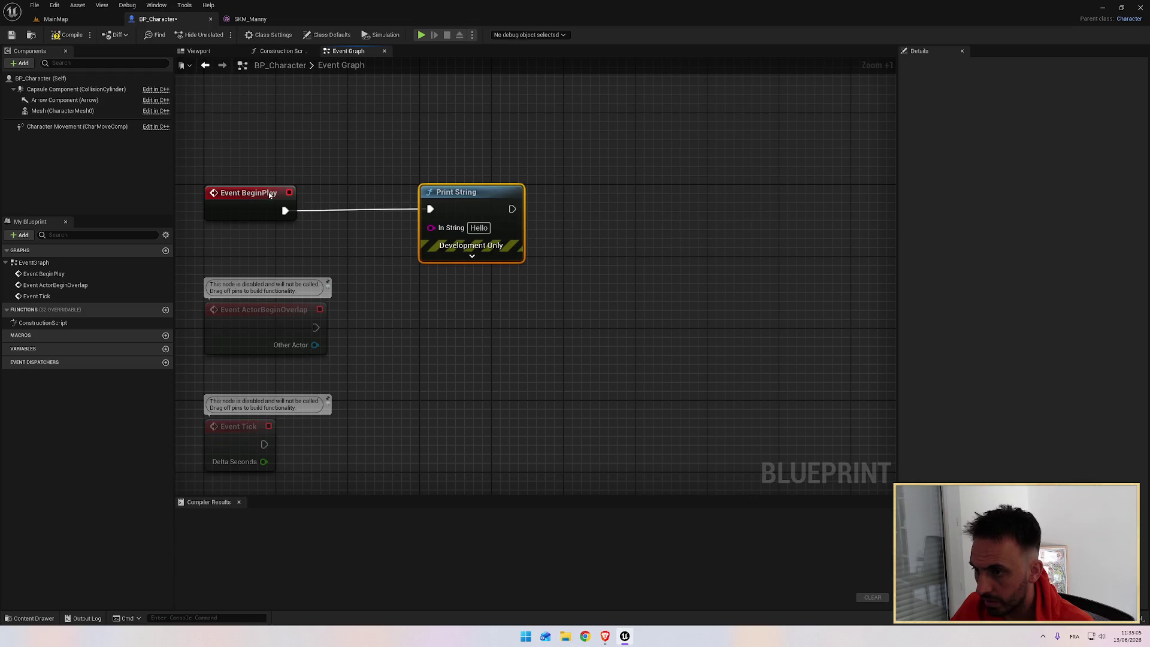
{"action": "left_click", "coordinate": [433, 188]}
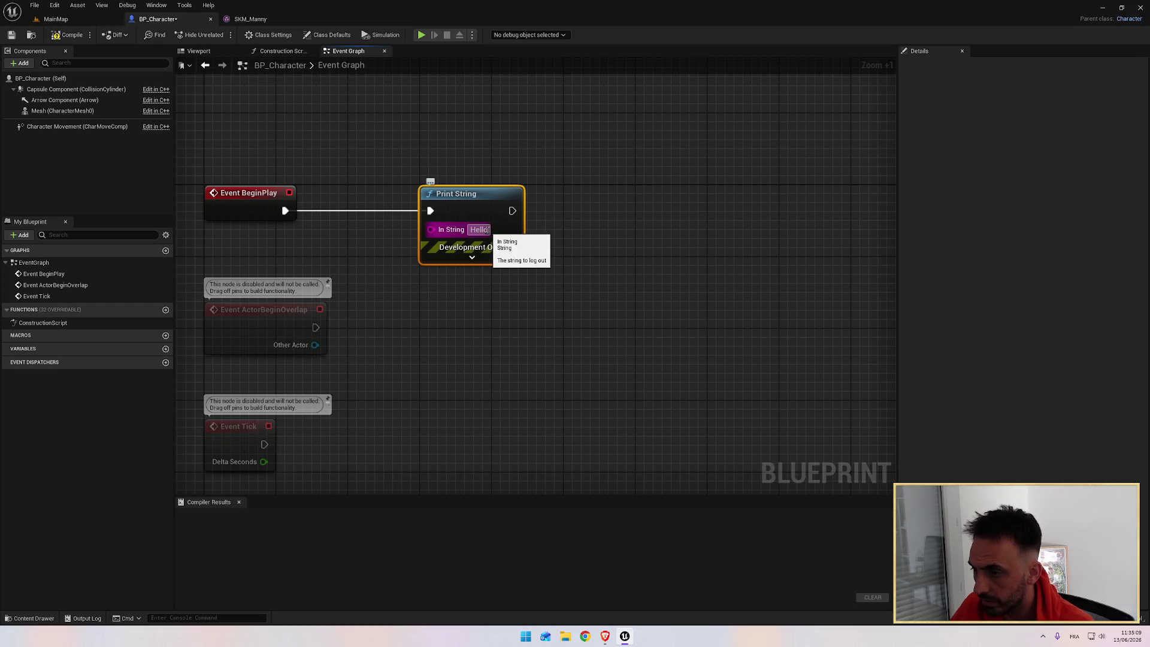
{"action": "key", "text": "alt+Tab"}
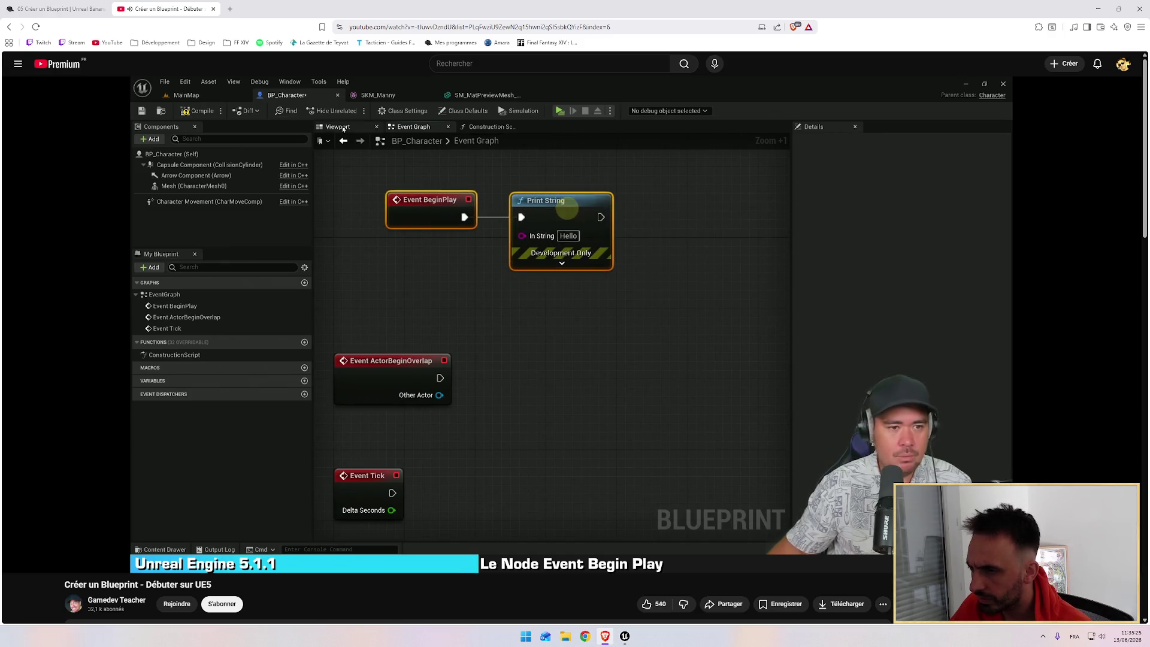
Watch the tutorial full screen, then return to Unreal and open the MainMap level tab
{"action": "key", "text": "f"}
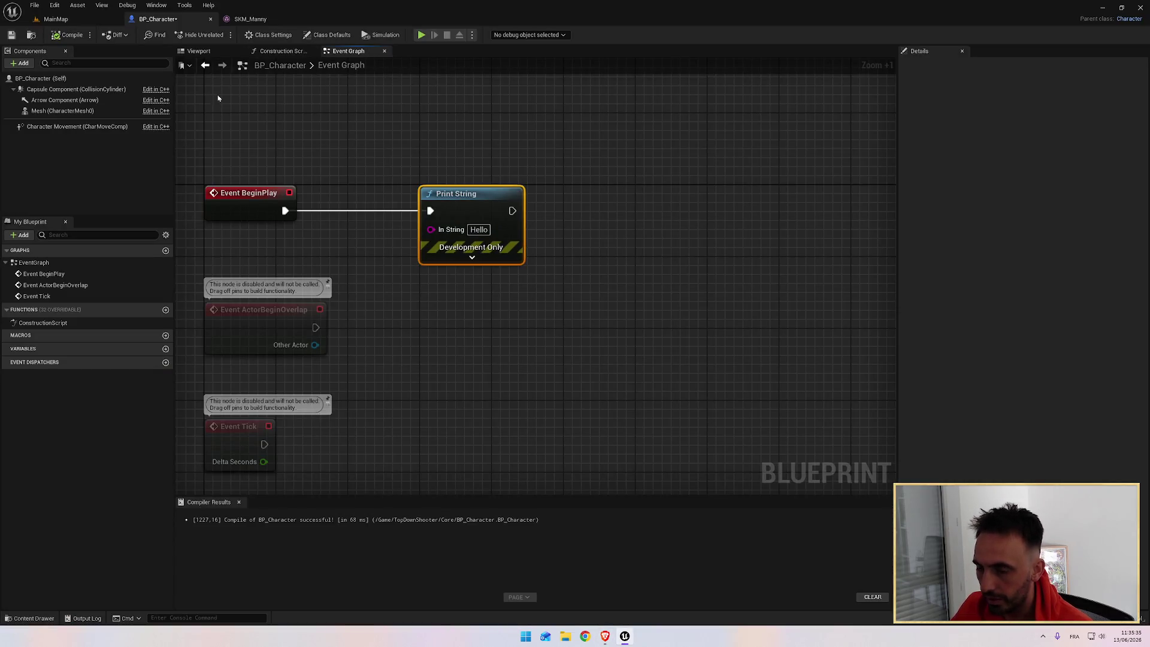
{"action": "key", "text": "alt+Tab"}
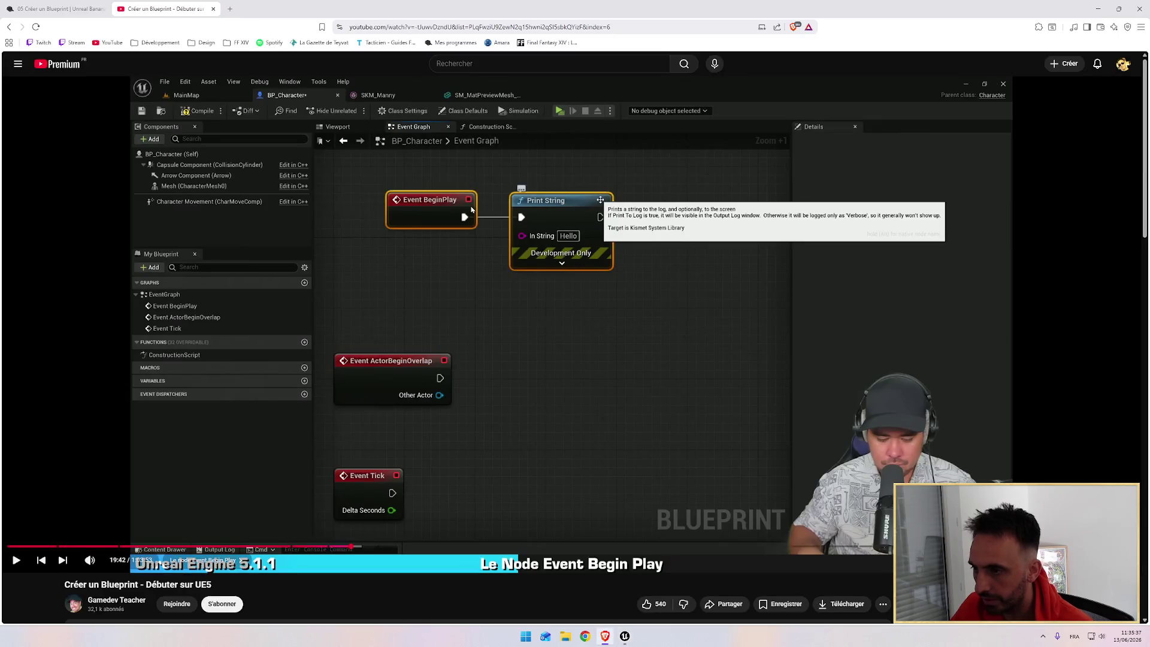
{"action": "left_click", "coordinate": [557, 240]}
{"action": "left_click", "coordinate": [557, 239]}
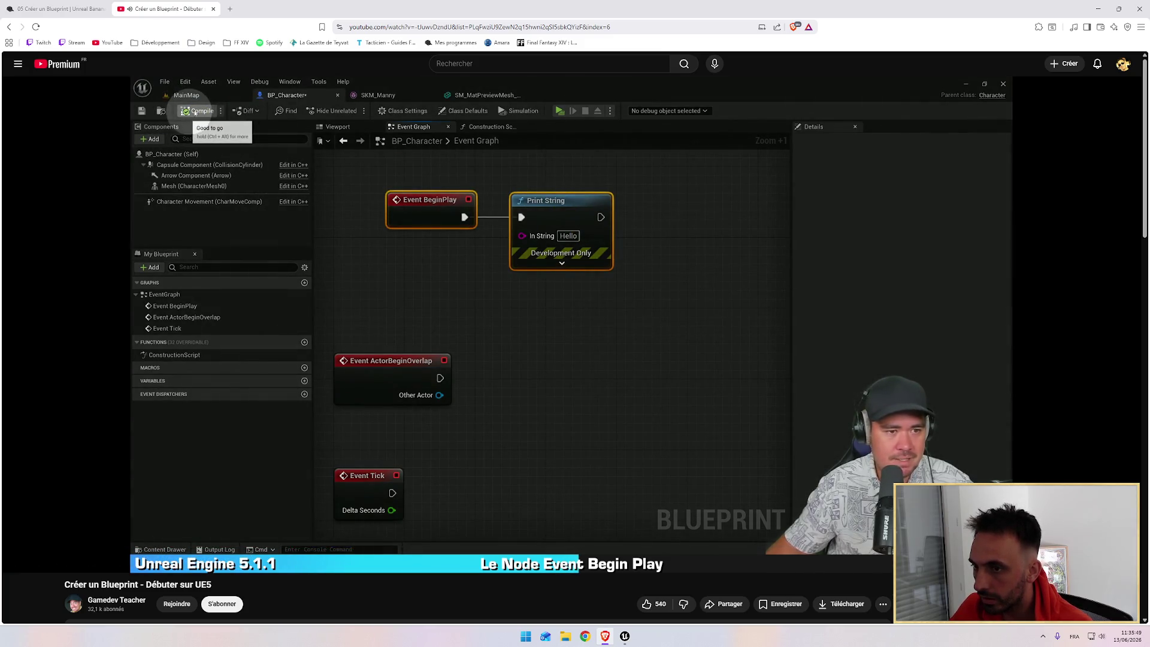
{"action": "key", "text": "alt+Tab"}
{"action": "key", "text": "alt+Tab"}
{"action": "key", "text": "alt+Tab"}
{"action": "left_click", "coordinate": [56, 18]}
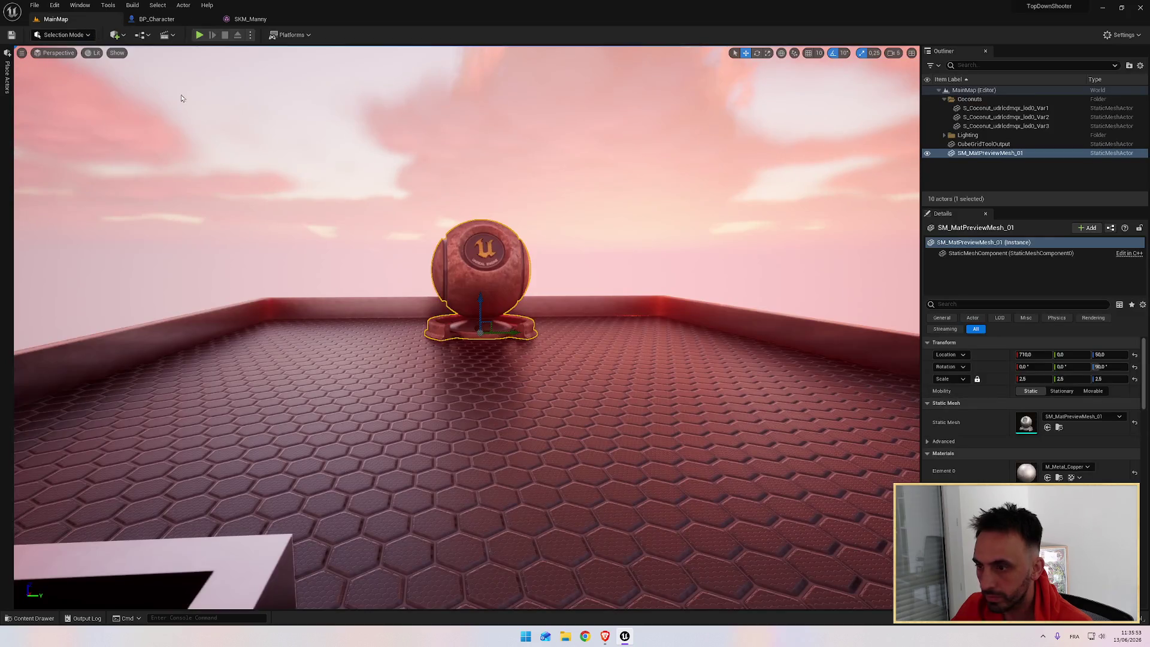
Drag BP_Character from the Content Drawer onto the MainMap level floor
{"action": "key", "text": "alt+Tab"}
{"action": "key", "text": "alt+Tab"}
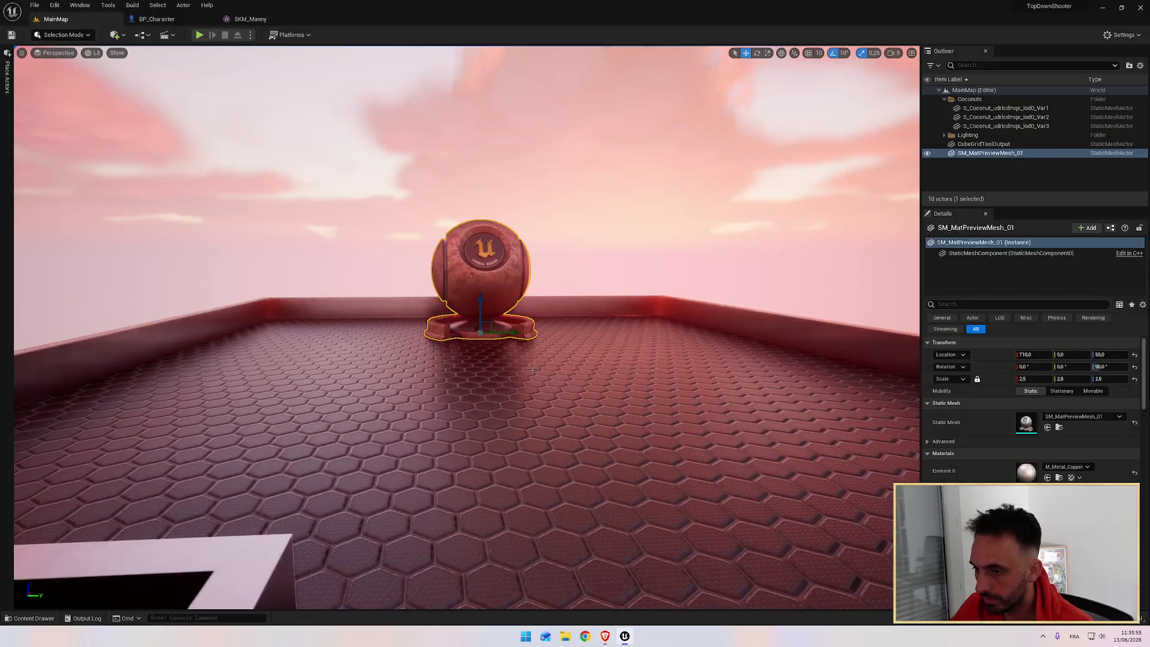
{"action": "key", "text": "ctrl+space"}
{"action": "left_click", "coordinate": [586, 244]}
{"action": "key", "text": "ctrl+space"}
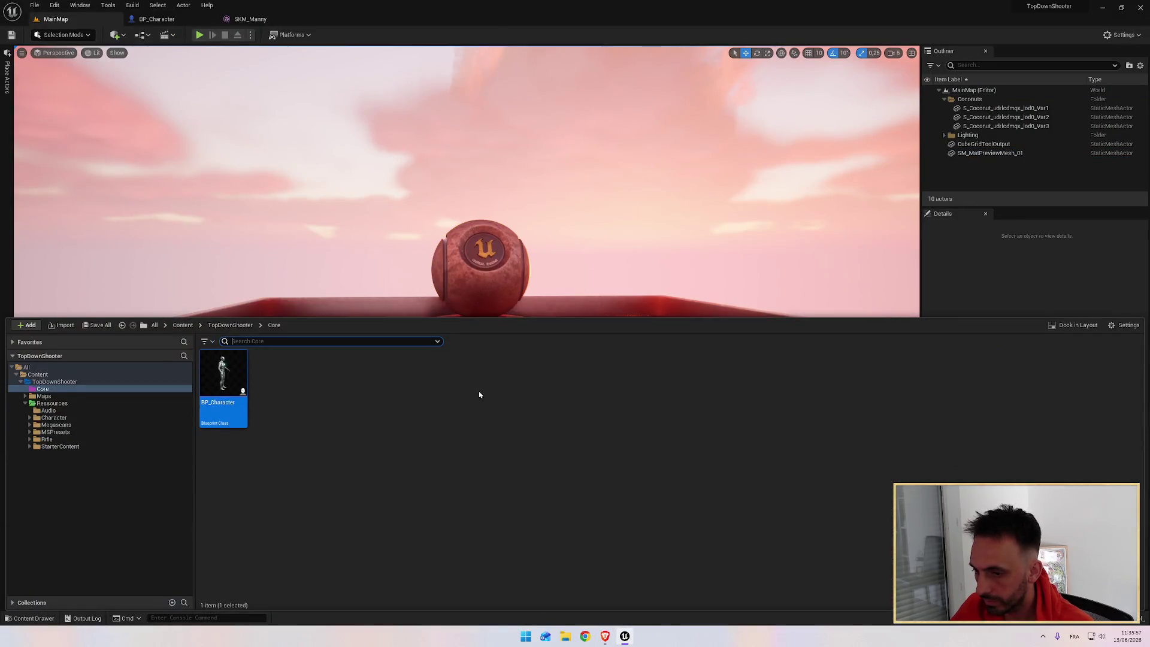
{"action": "mouse_move", "coordinate": [223, 380]}
{"action": "left_mouse_down"}
{"action": "mouse_move", "coordinate": [360, 311]}
{"action": "mouse_move", "coordinate": [478, 414]}
{"action": "mouse_move", "coordinate": [559, 520]}
{"action": "mouse_move", "coordinate": [593, 569]}
{"action": "mouse_move", "coordinate": [577, 602]}
{"action": "mouse_move", "coordinate": [595, 357]}
{"action": "mouse_move", "coordinate": [616, 348]}
{"action": "left_mouse_up"}
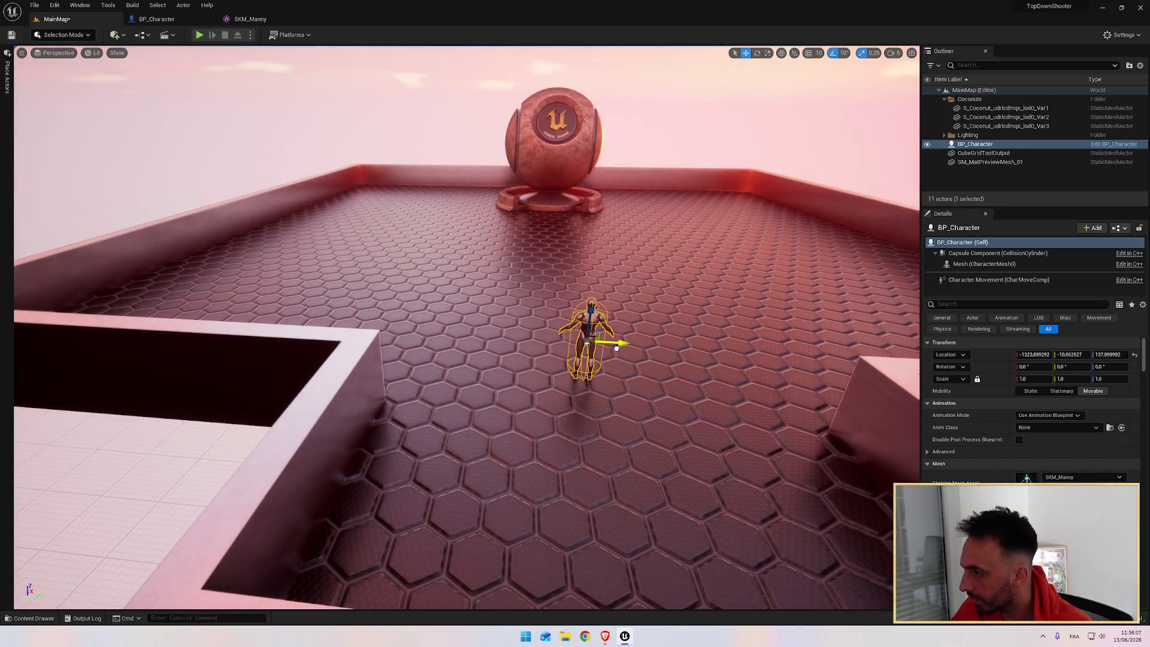
{"action": "key", "text": "alt+Tab"}
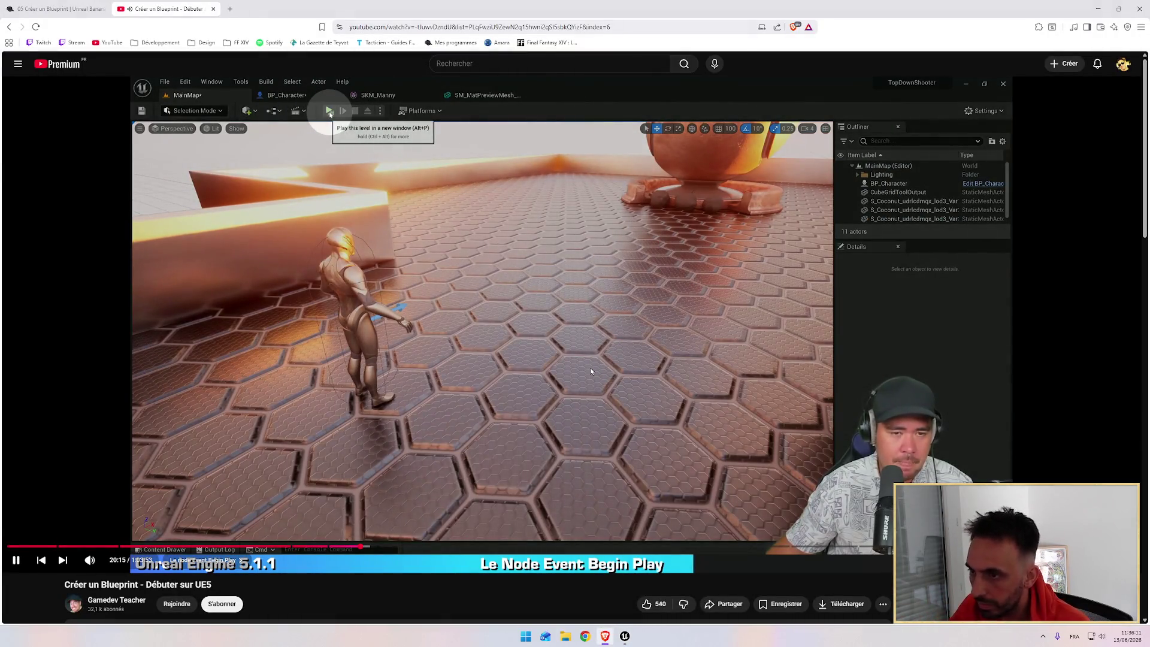
Move BP_Character toward the foreground and adjust its height above the floor
{"action": "key", "text": "alt+Tab"}
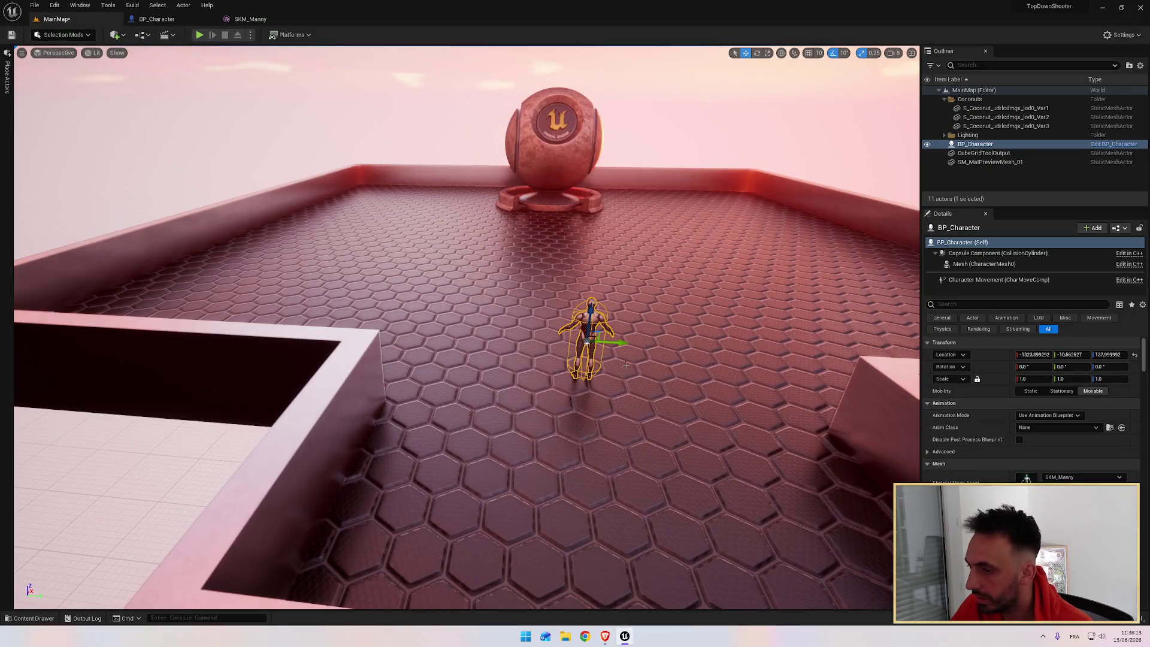
{"action": "left_click_drag", "start_coordinate": [581, 327], "coordinate": [599, 426]}
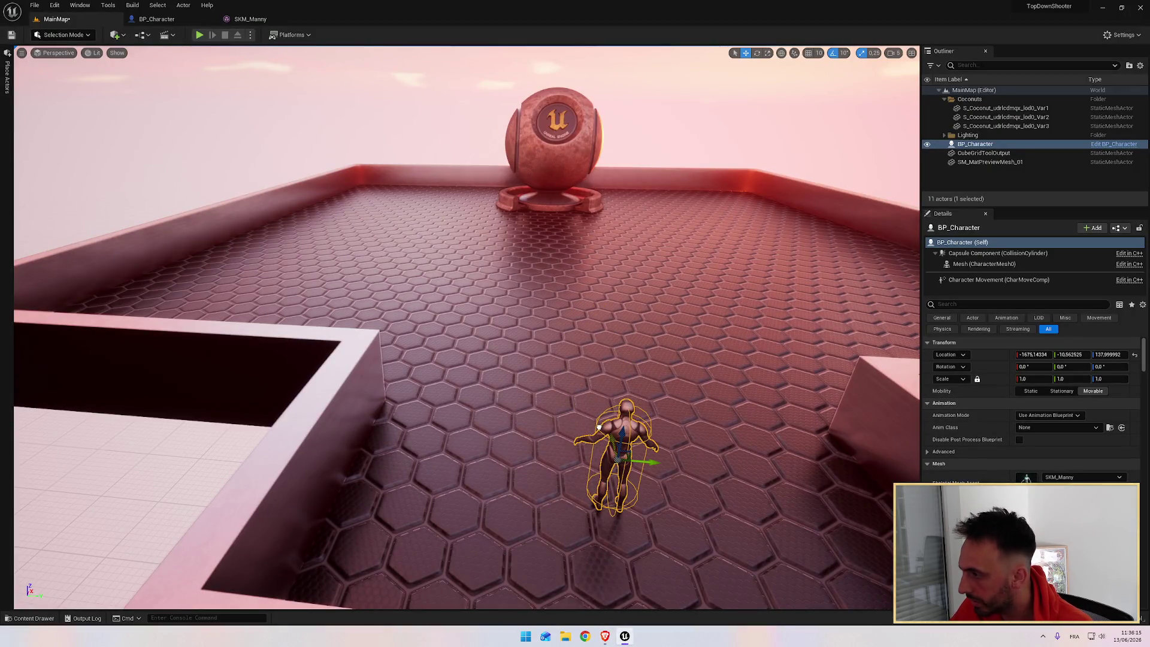
{"action": "left_click", "coordinate": [559, 147]}
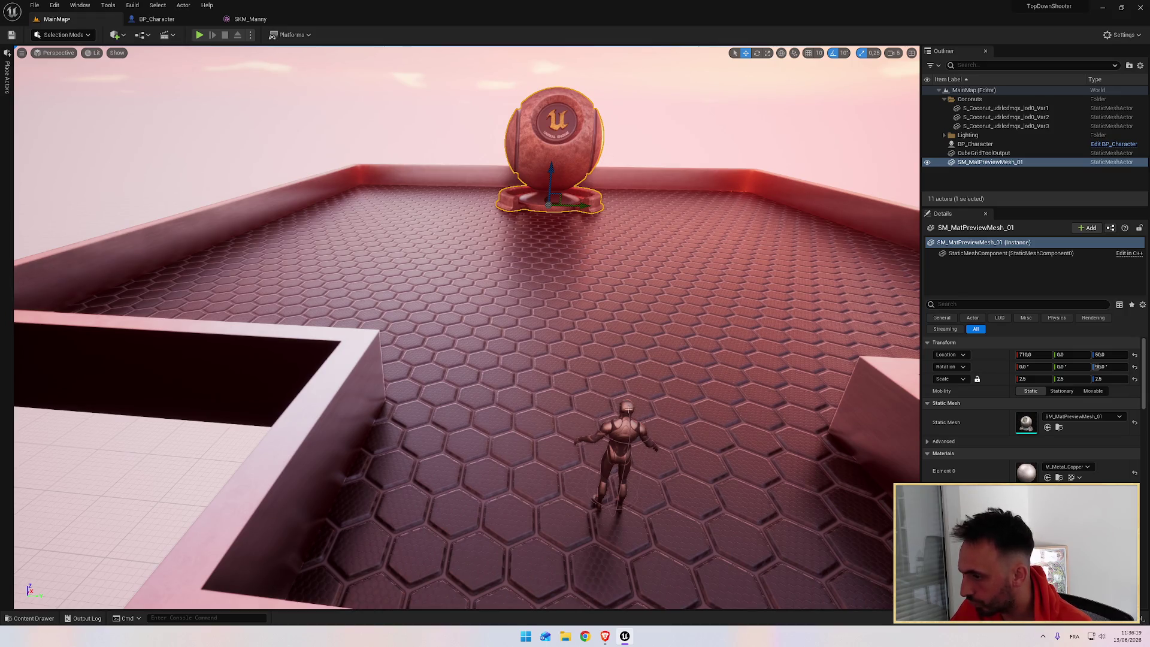
{"action": "left_click", "coordinate": [641, 437]}
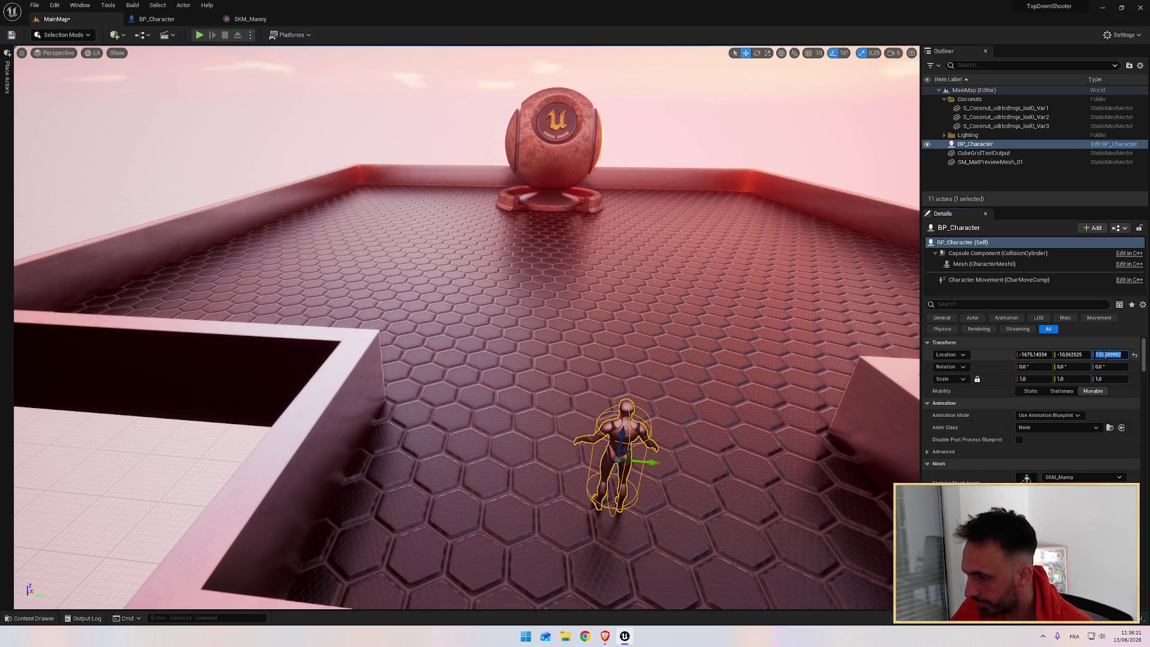
{"action": "type", "text": "0"}
{"action": "key", "text": "Return"}
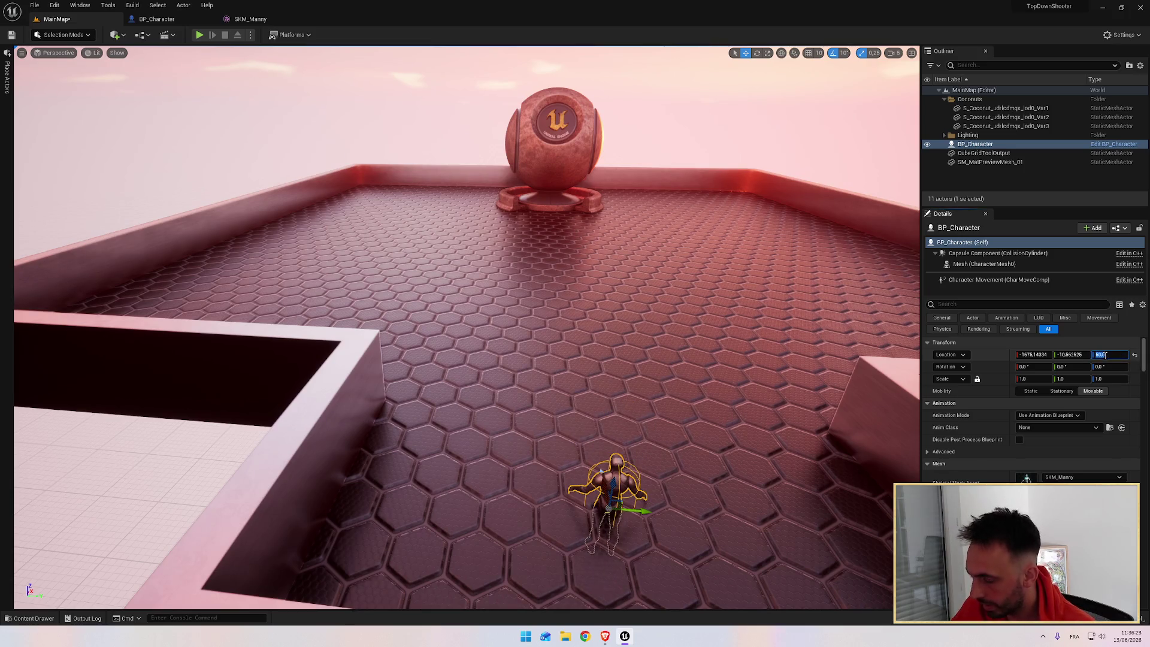
{"action": "left_click_drag", "start_coordinate": [610, 484], "coordinate": [609, 396]}
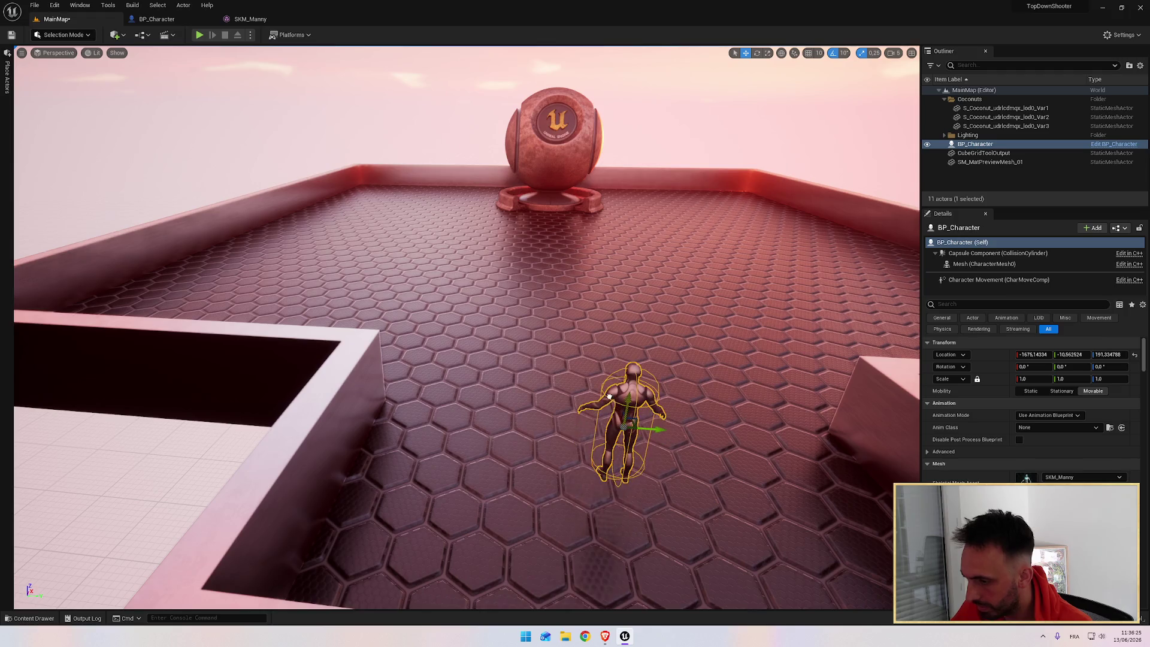
{"action": "key", "text": "End"}
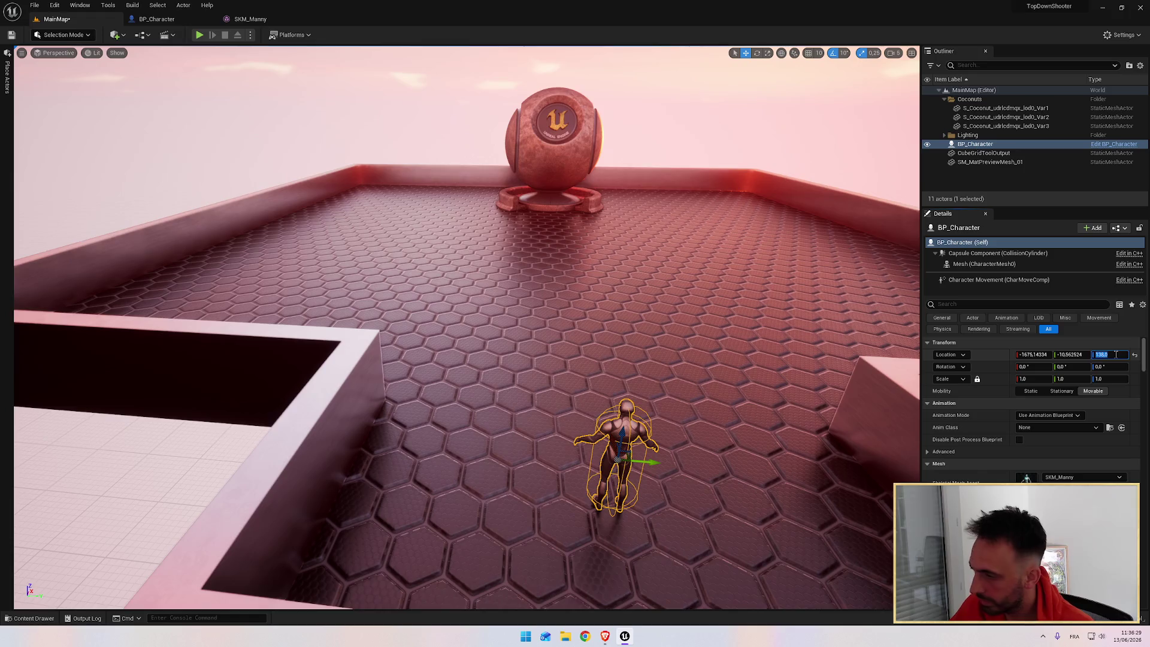
Set BP_Character's X location to -1675, save MainMap, and start a play-test
{"action": "key", "text": "alt+Tab"}
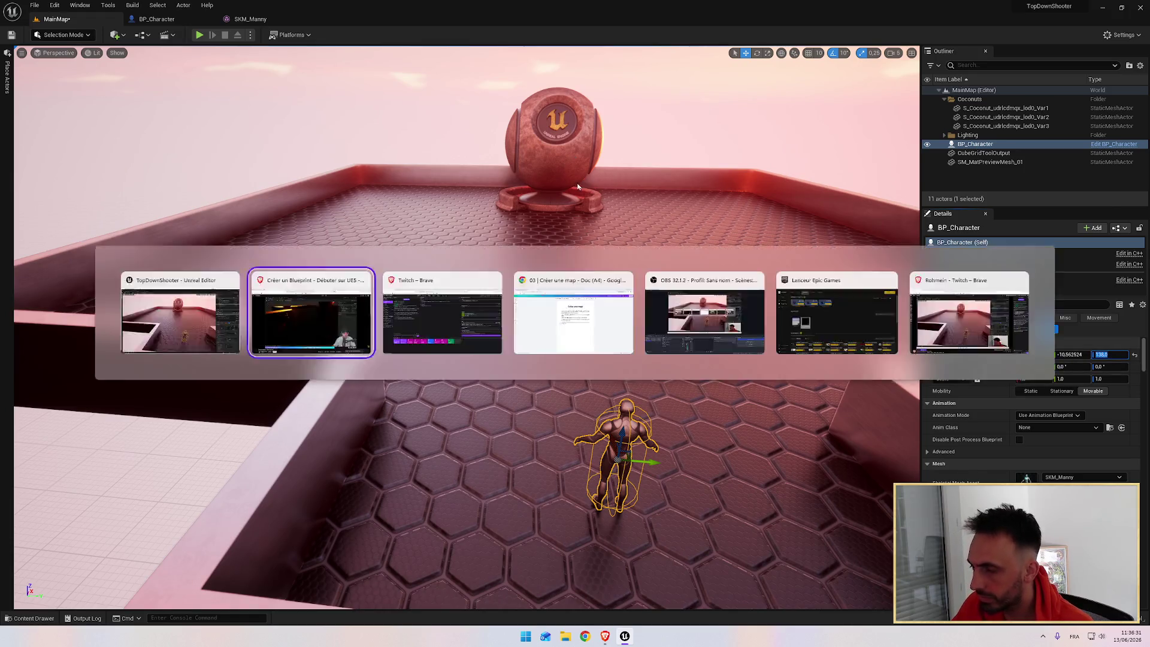
{"action": "key", "text": "alt+Tab"}
{"action": "left_click", "coordinate": [567, 133]}
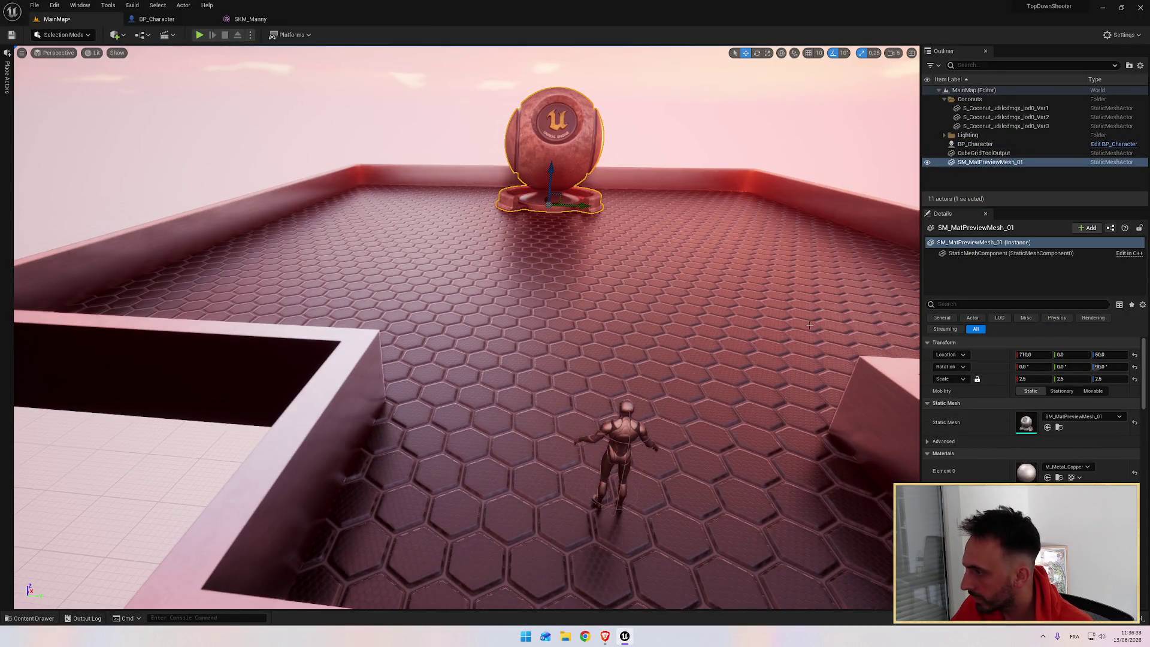
{"action": "left_click", "coordinate": [631, 422]}
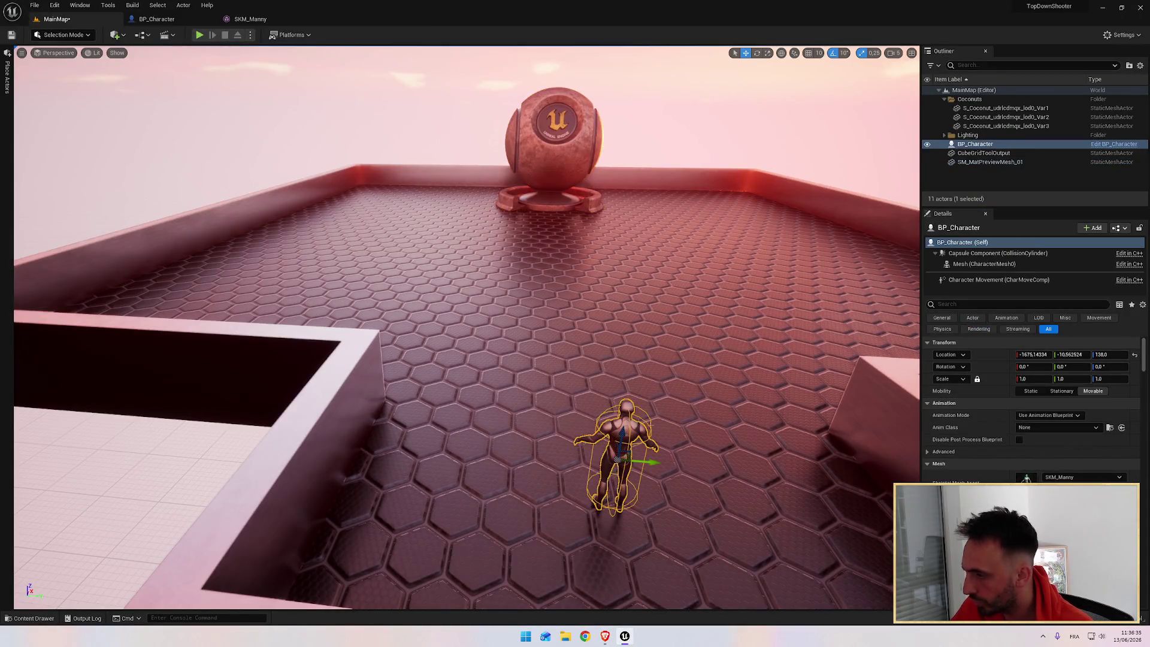
{"action": "left_click", "coordinate": [1065, 355]}
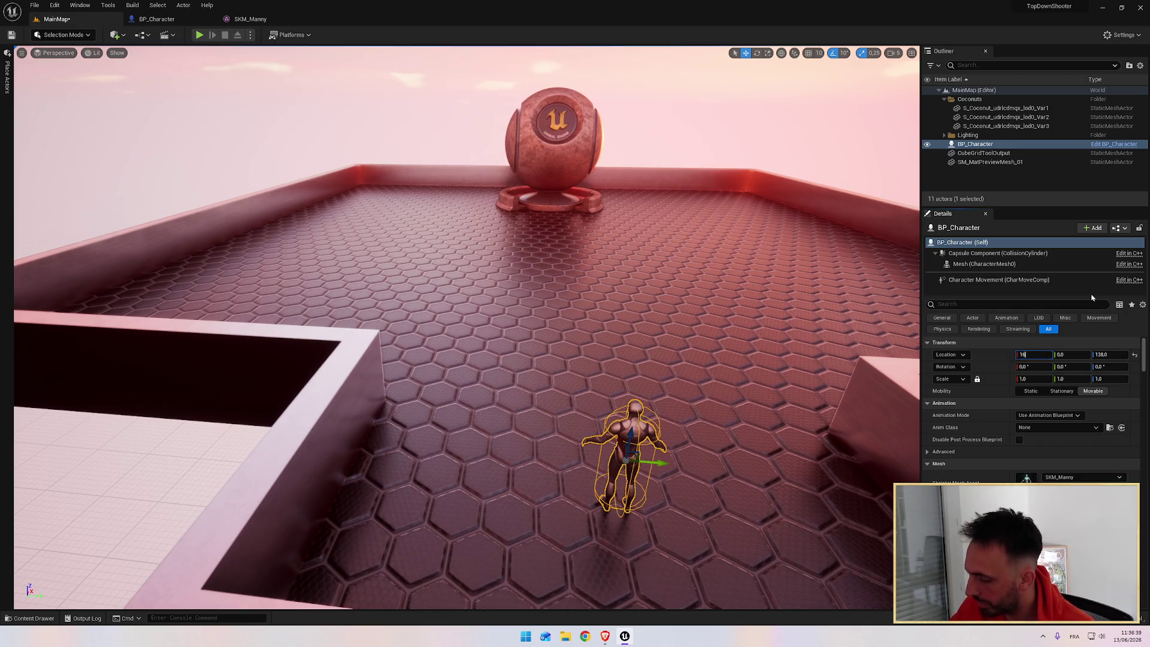
{"action": "type", "text": "78"}
{"action": "key", "text": "Return"}
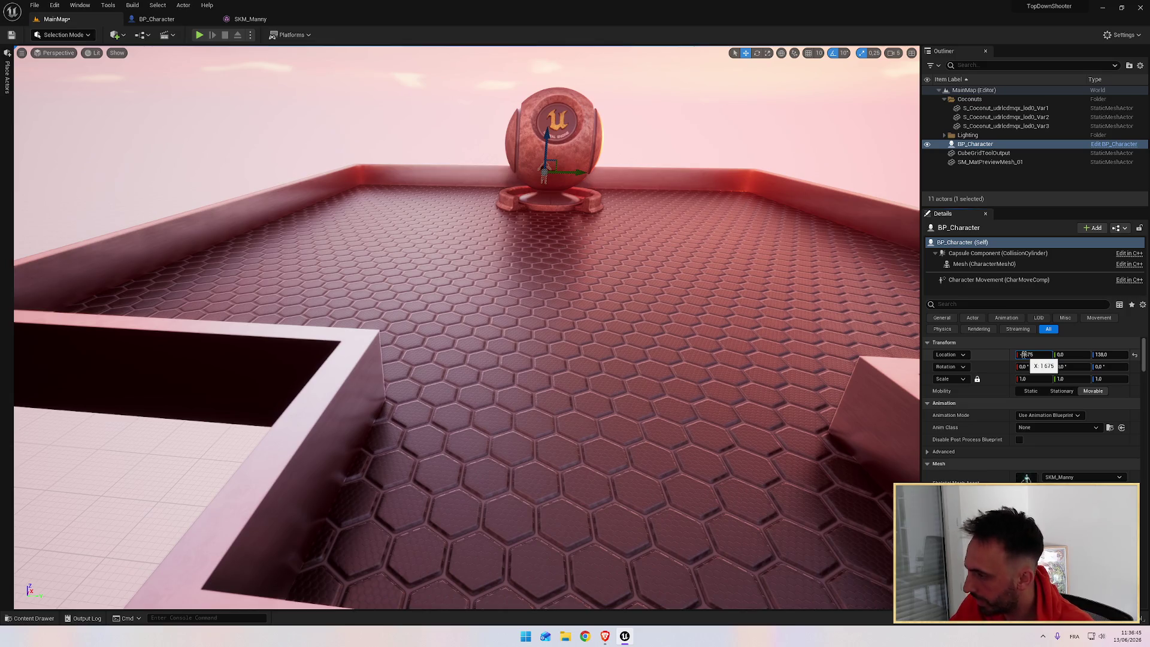
{"action": "key", "text": "Return"}
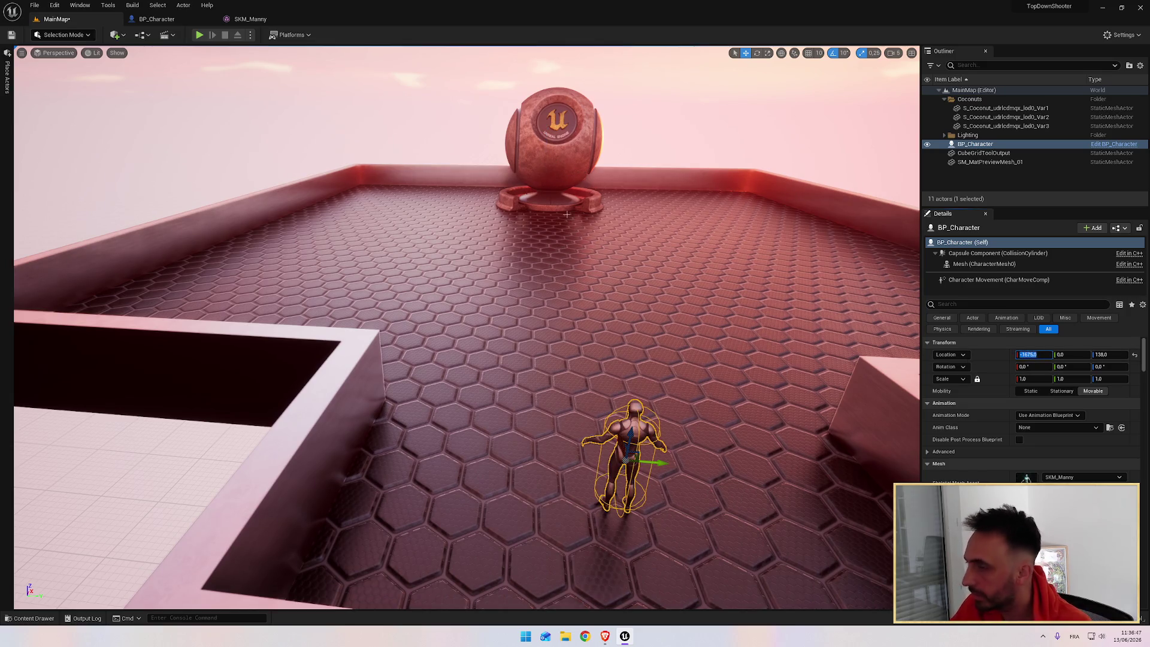
{"action": "left_click", "coordinate": [11, 35]}
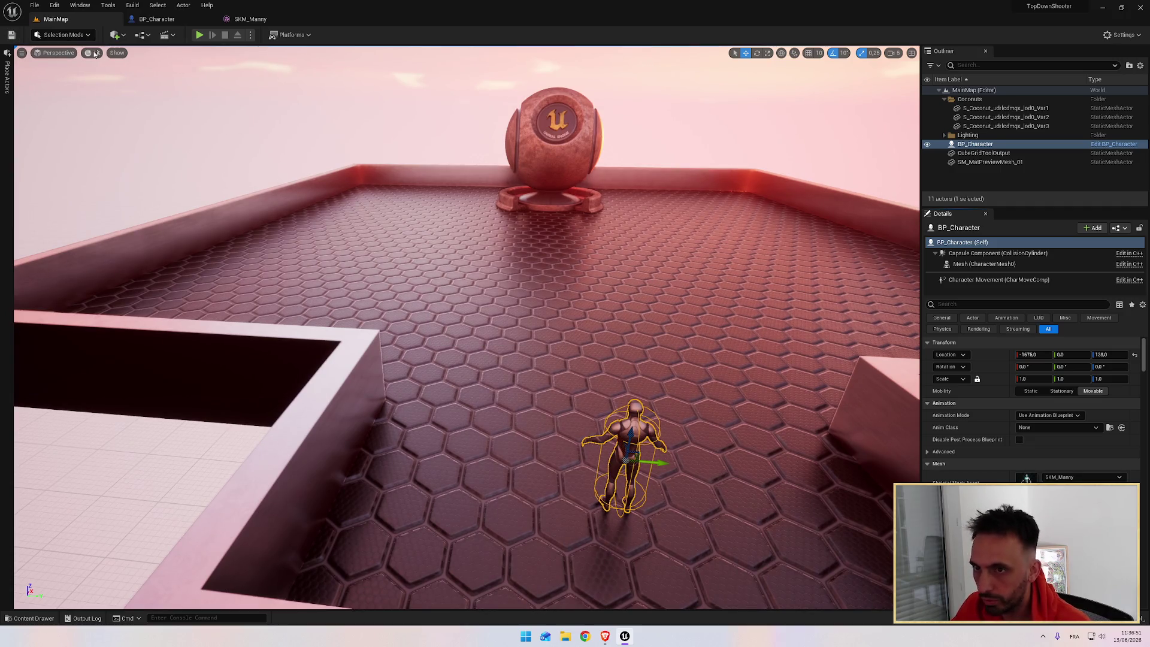
{"action": "left_click", "coordinate": [199, 36]}
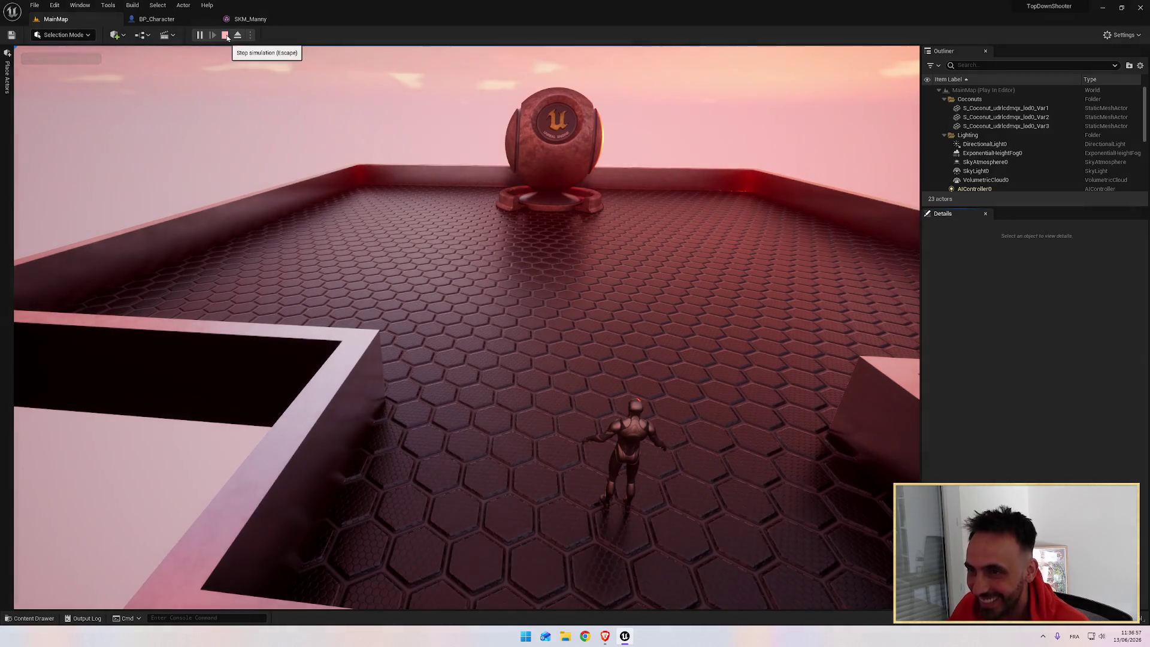
Stop the play-test and switch to the YouTube tutorial
{"action": "left_click", "coordinate": [227, 37]}
{"action": "key", "text": "alt+Tab"}
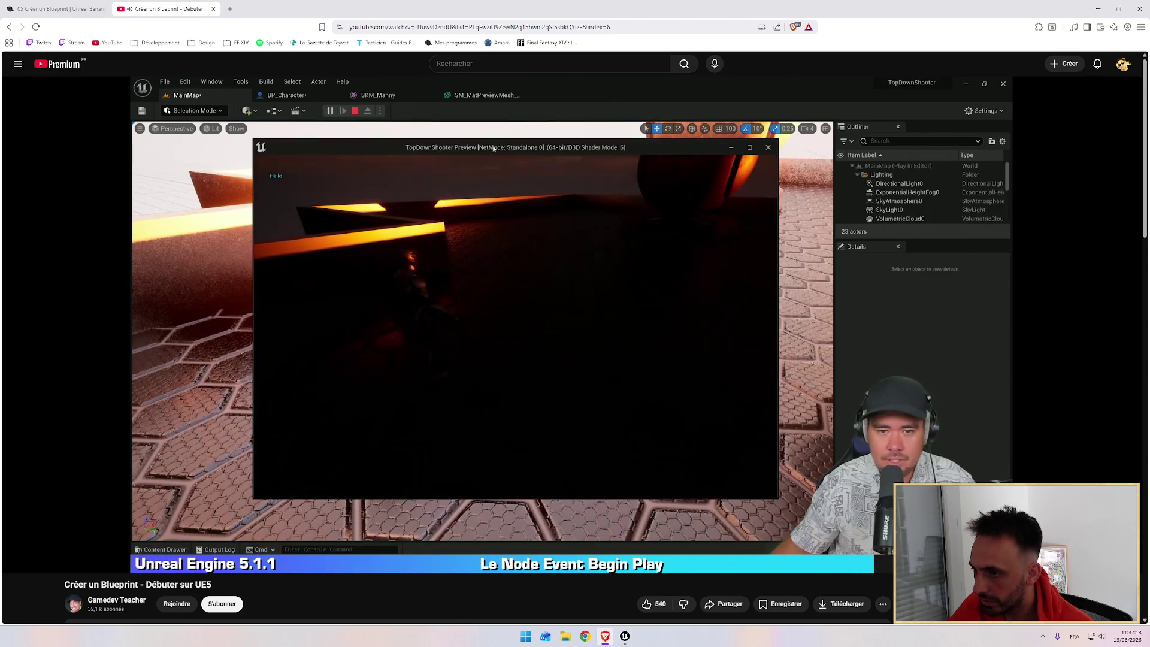
Set the Play mode to New Editor Window (PIE) and reposition the preview window
{"action": "key", "text": "alt+Tab"}
{"action": "key", "text": "alt+Tab"}
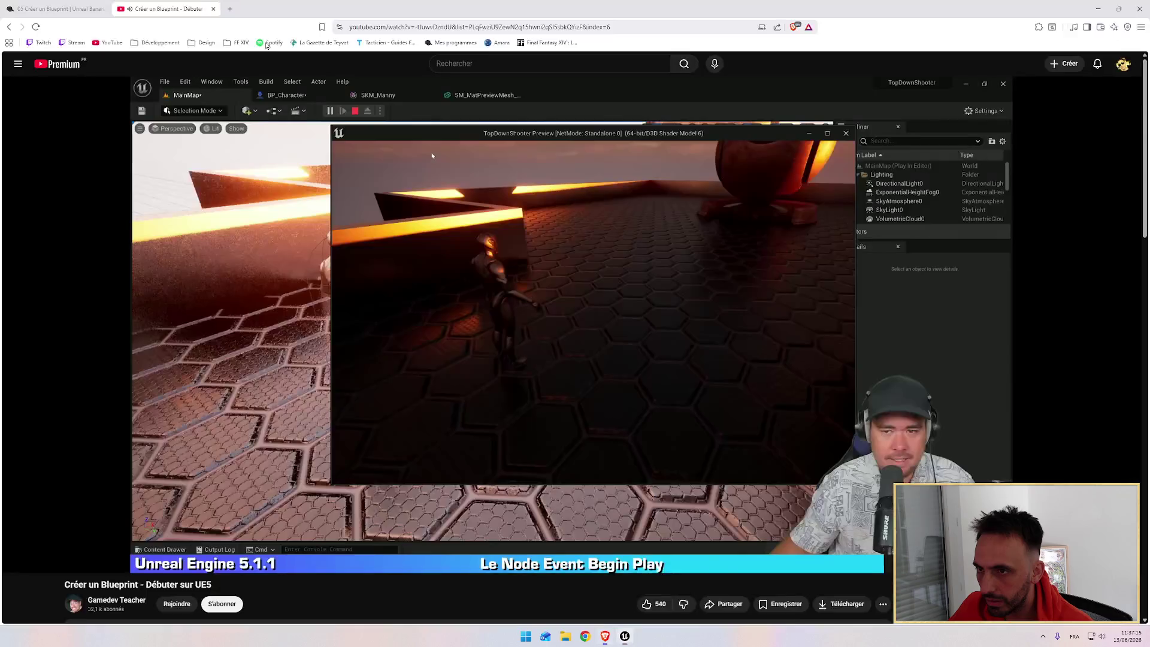
{"action": "key", "text": "alt+Tab"}
{"action": "left_click", "coordinate": [250, 34]}
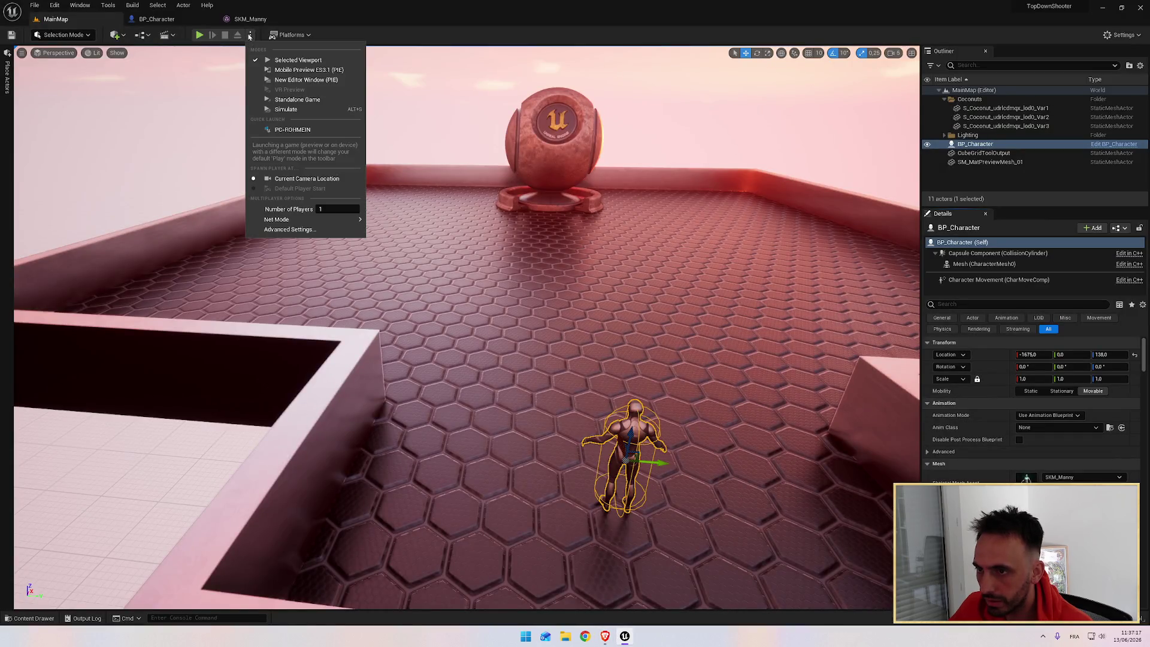
{"action": "left_click", "coordinate": [299, 79]}
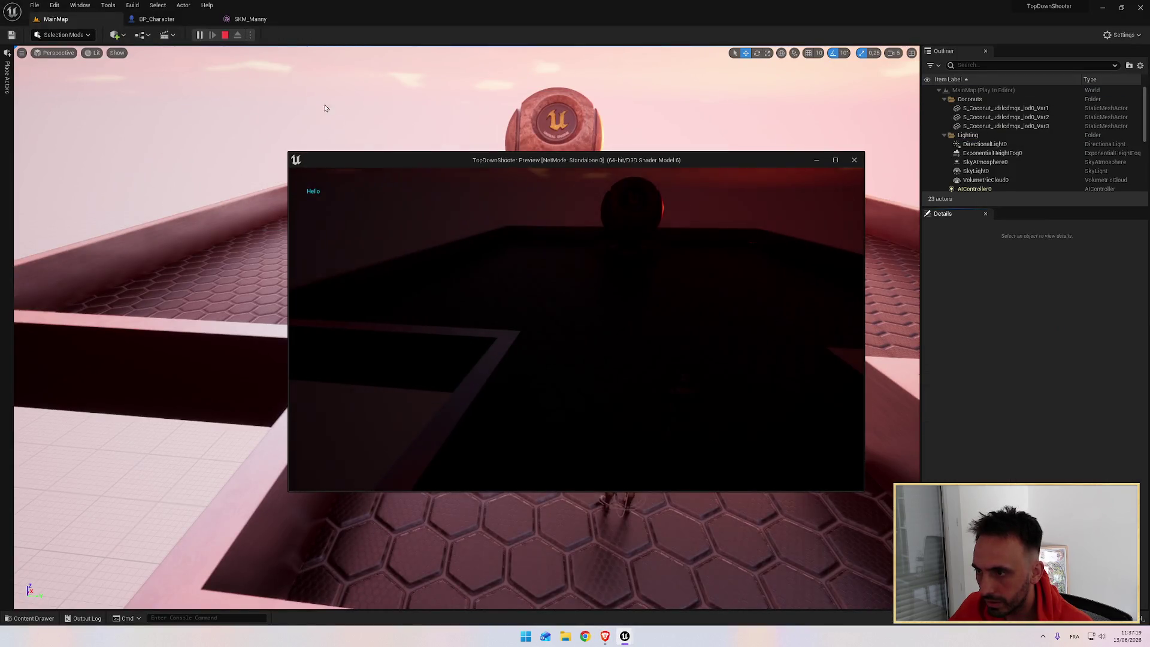
{"action": "left_click_drag", "start_coordinate": [432, 158], "coordinate": [358, 102]}
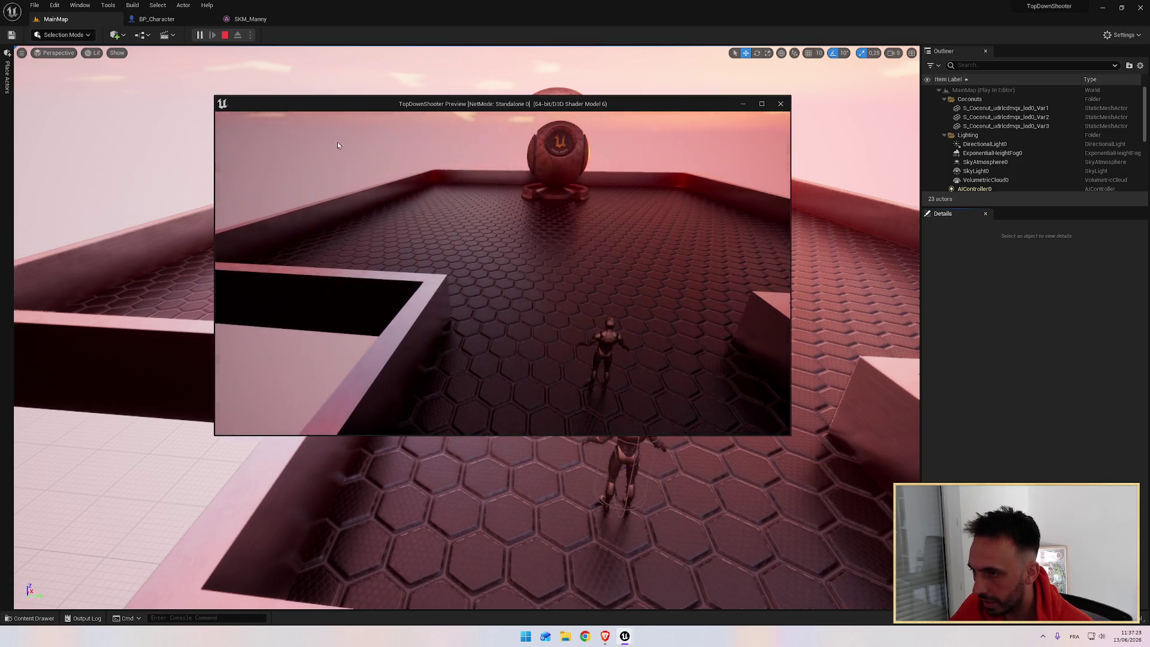
Close the game preview window and resume the tutorial video
{"action": "left_click", "coordinate": [605, 636]}
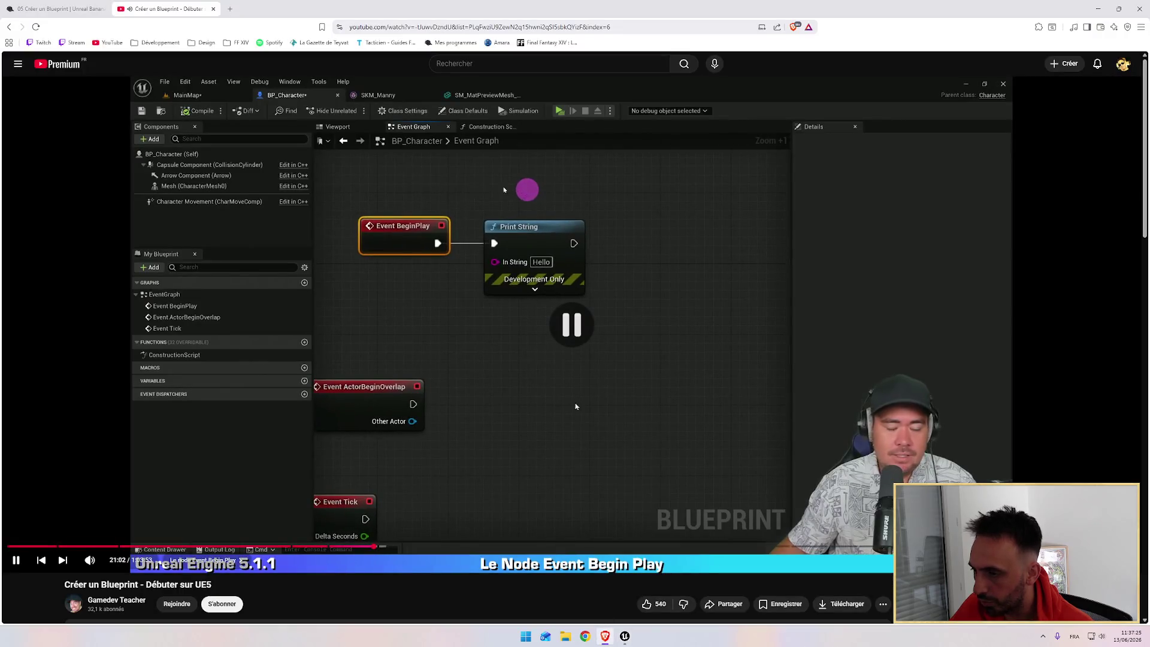
{"action": "mouse_move", "coordinate": [625, 635]}
{"action": "left_click", "coordinate": [674, 584]}
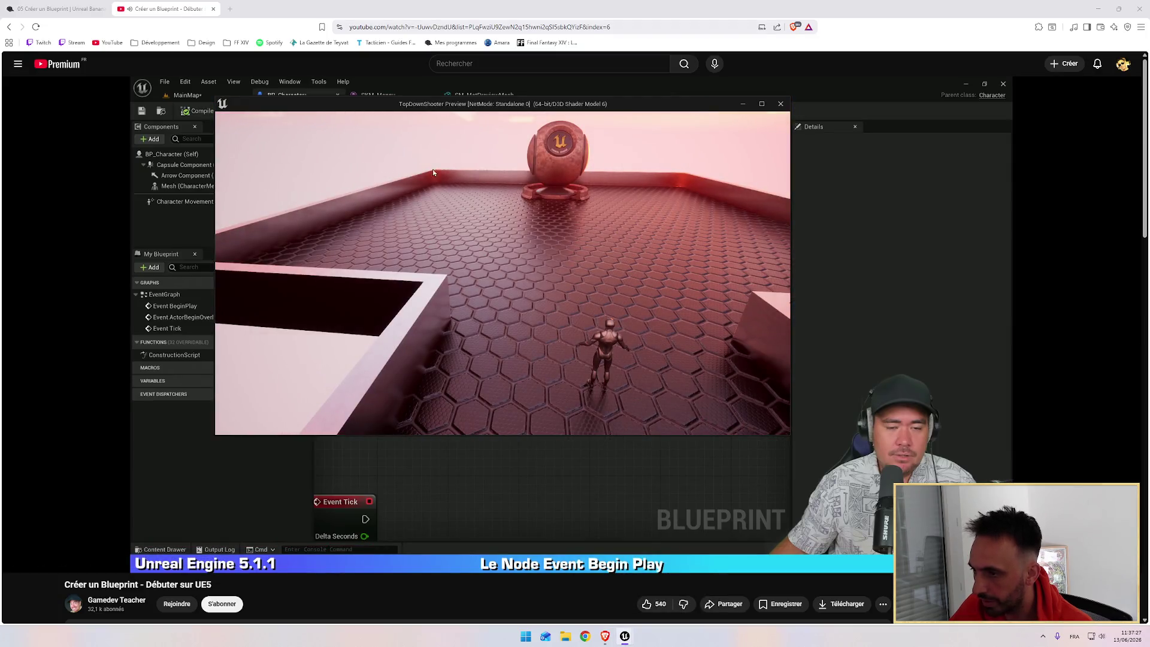
{"action": "left_click", "coordinate": [780, 104]}
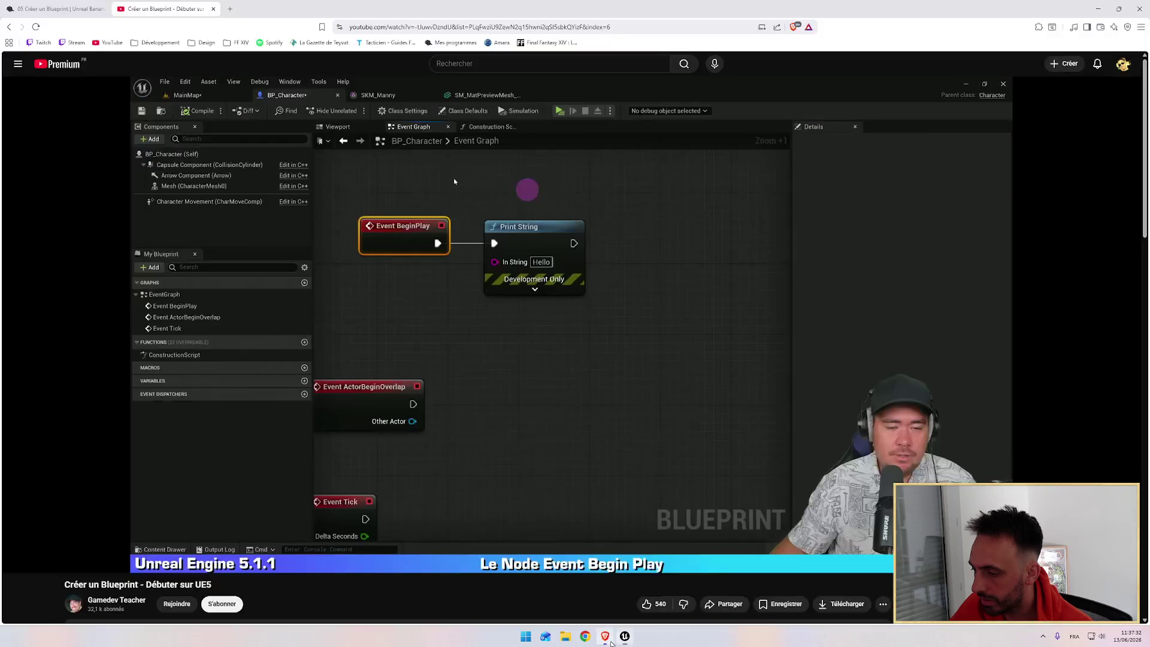
{"action": "left_click", "coordinate": [562, 324]}
{"action": "left_click", "coordinate": [562, 324]}
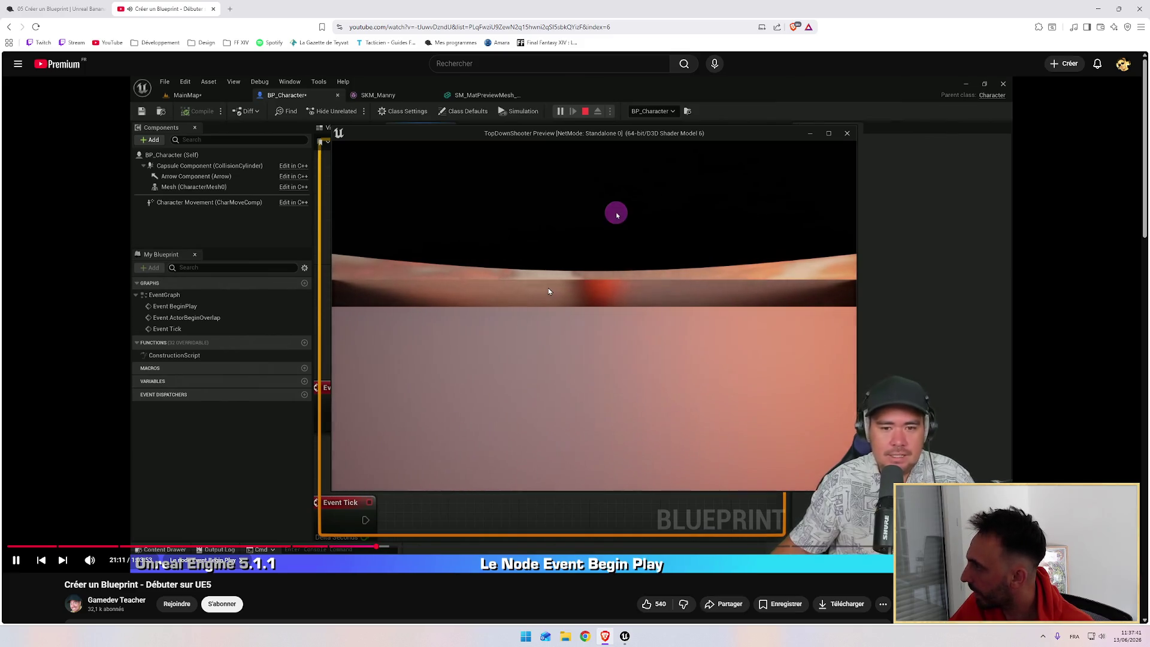
Play-test the game from BP_Character's Event Graph tab
{"action": "key", "text": "alt+Tab"}
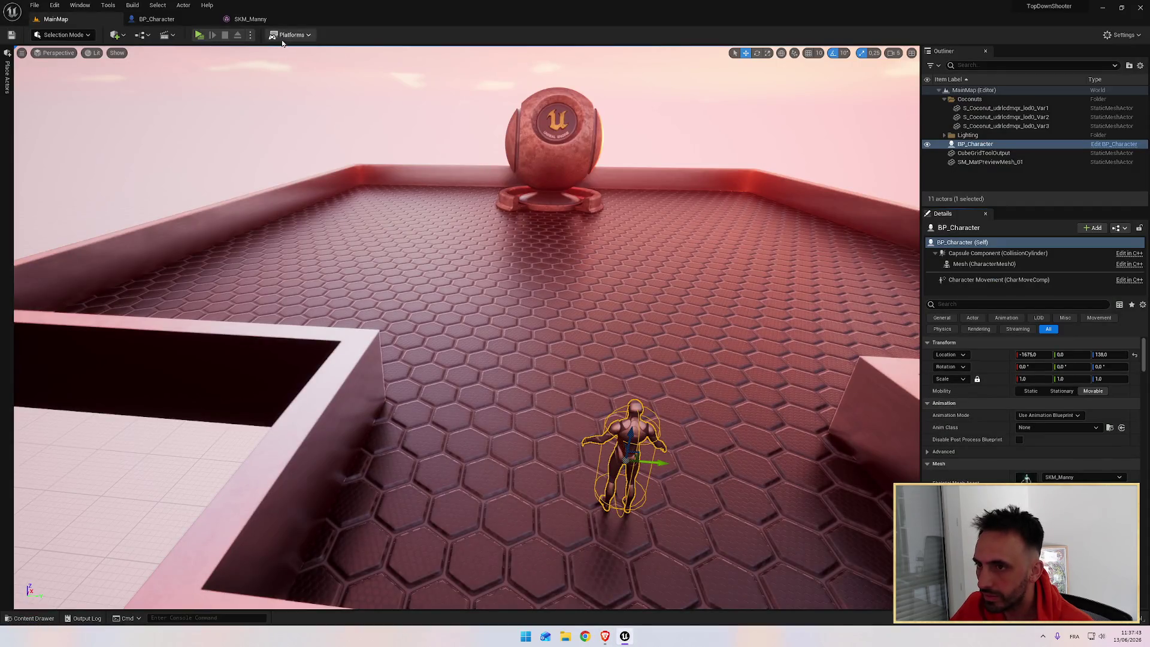
{"action": "left_click", "coordinate": [156, 18]}
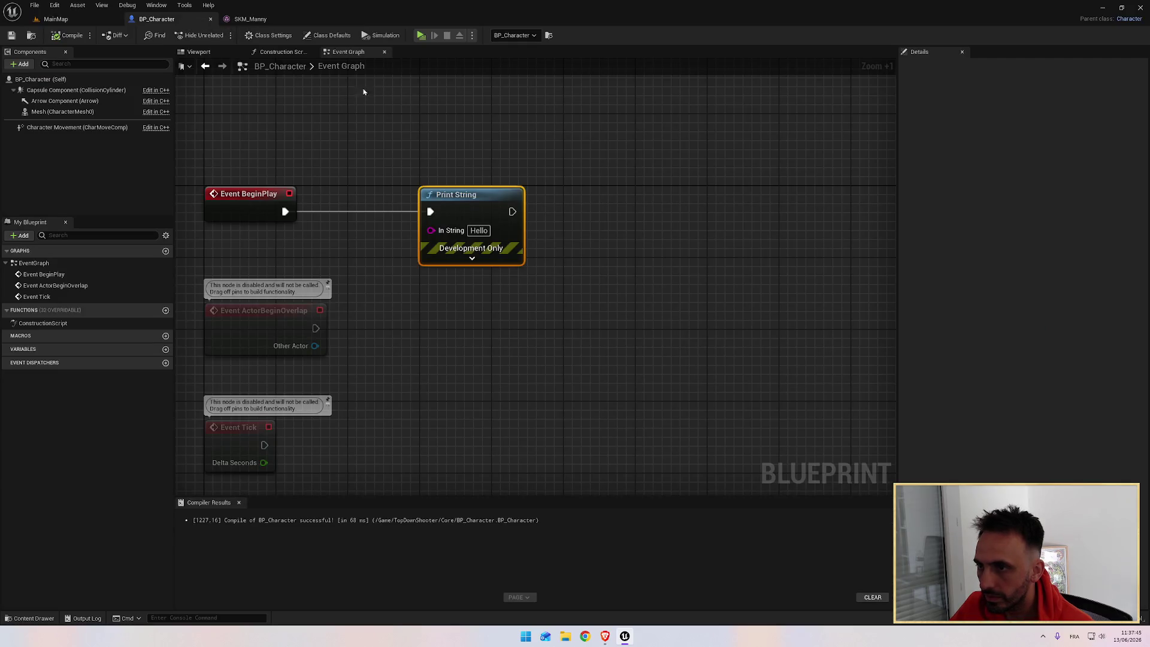
{"action": "left_click", "coordinate": [421, 35]}
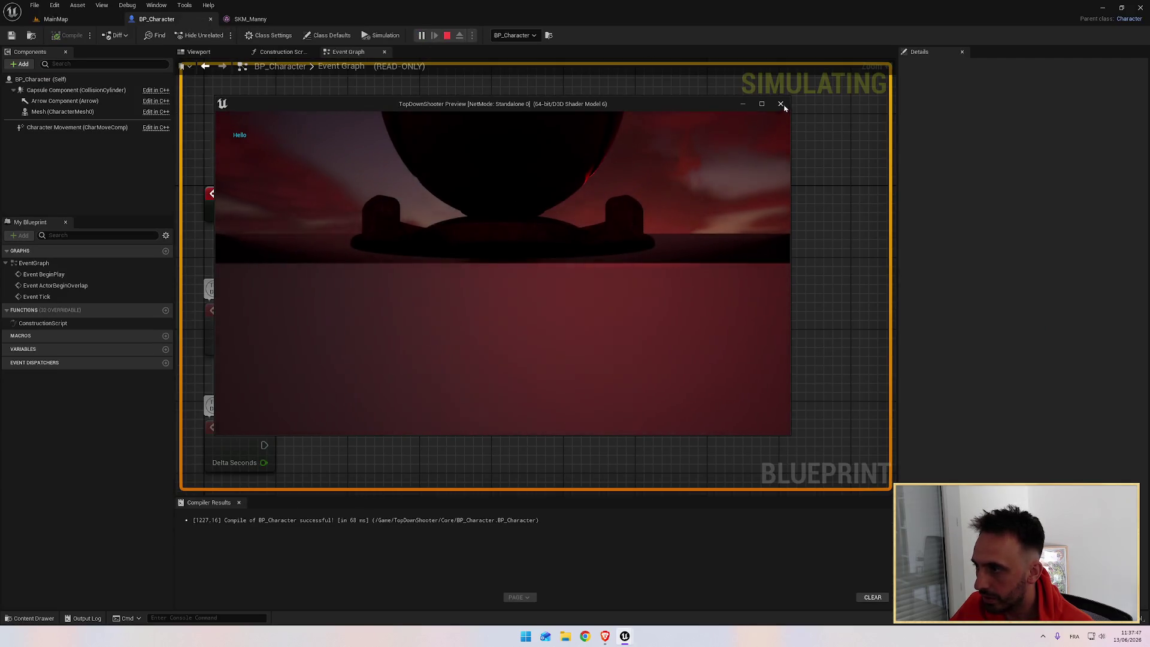
Stop the preview and change Print String's In String to 'Salut la team'
{"action": "key", "text": "Escape"}
{"action": "key", "text": "alt+Tab"}
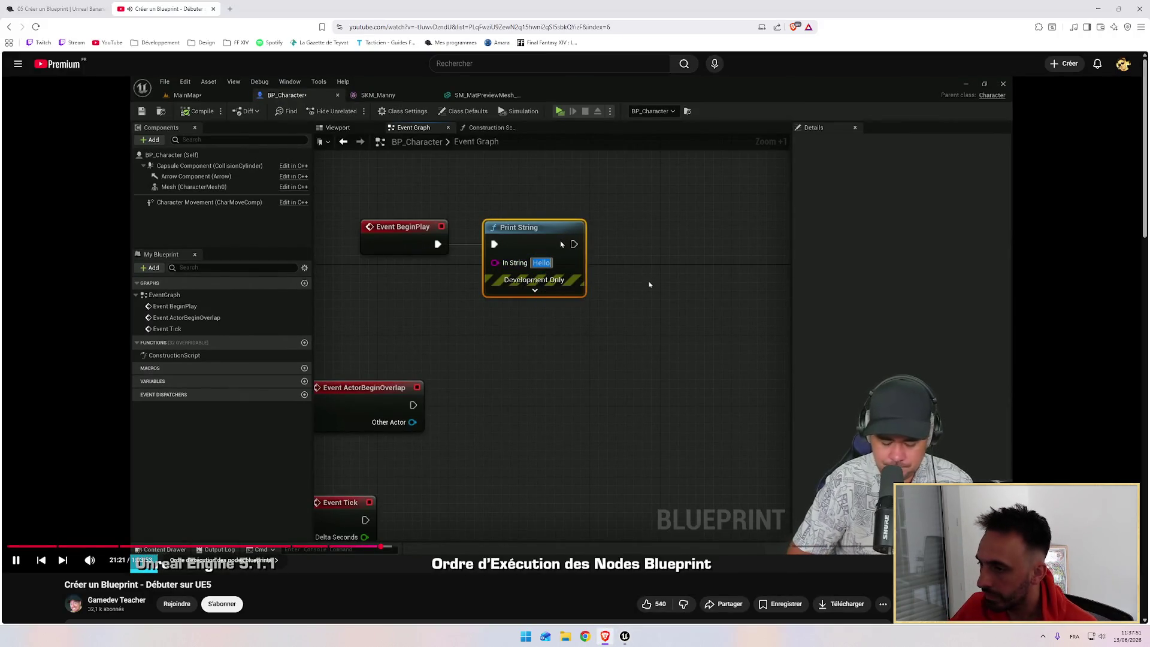
{"action": "key", "text": "alt+Tab"}
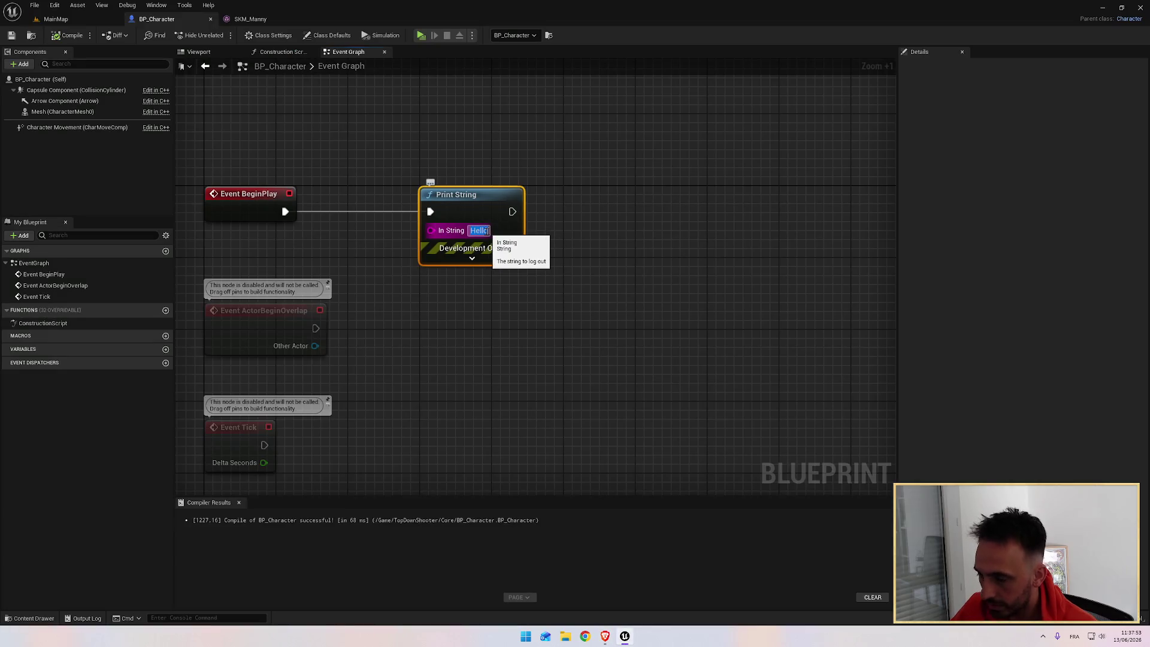
{"action": "type", "text": "Salut la team"}
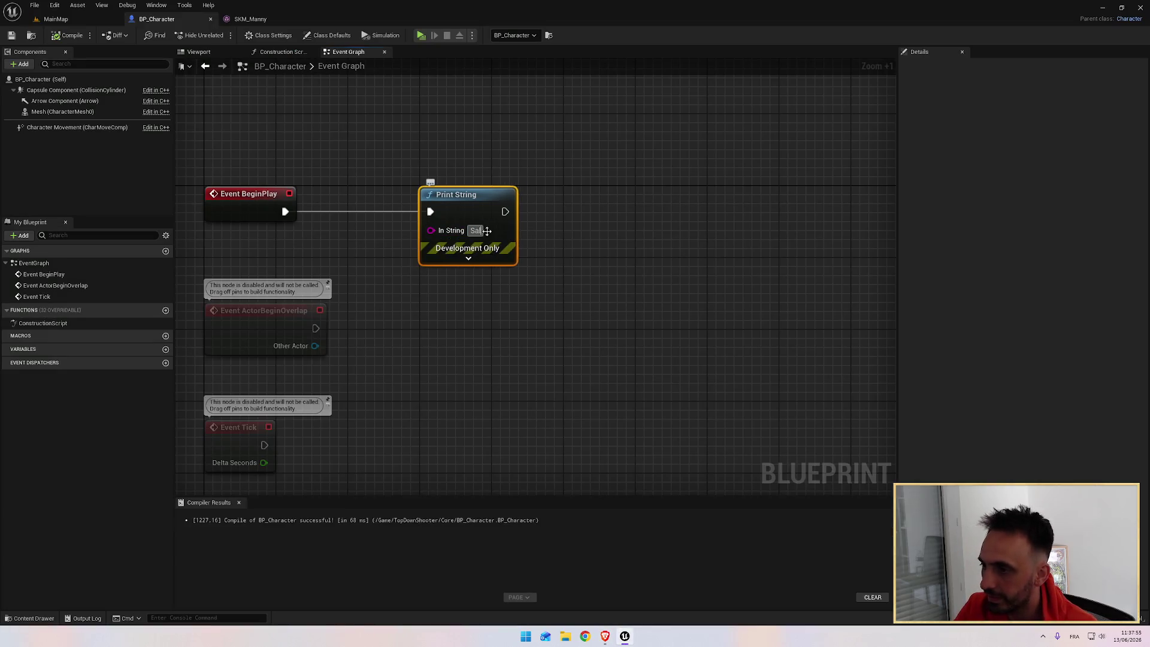
{"action": "key", "text": "Return"}
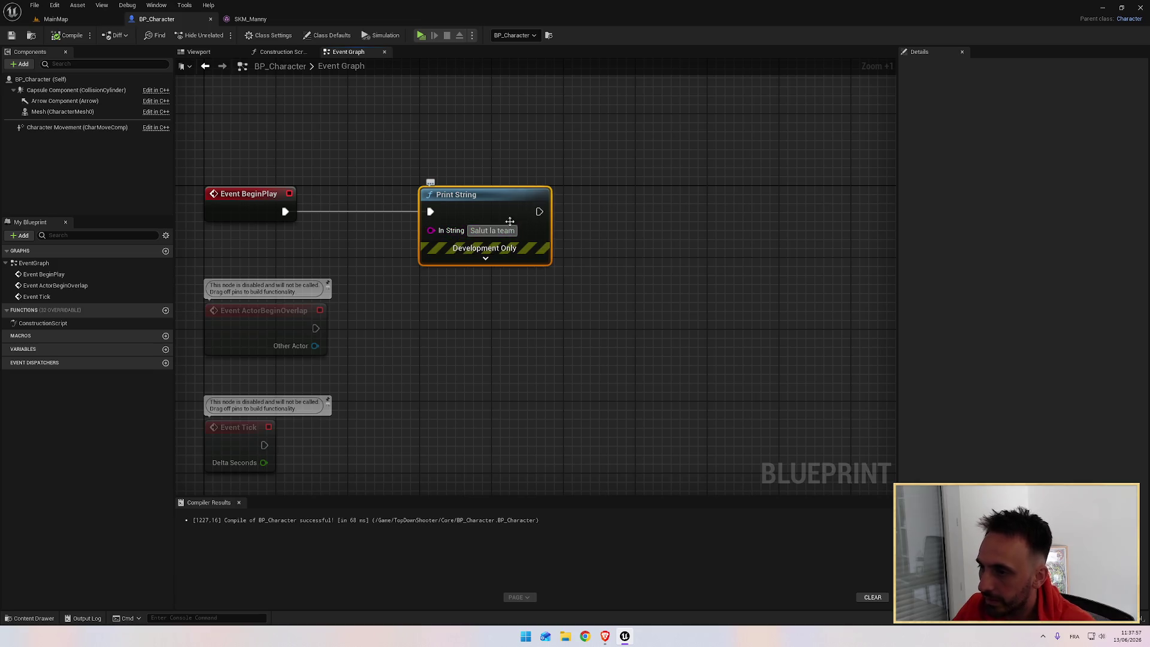
Compile BP_Character, play-test to see the new message, and close the preview
{"action": "left_click", "coordinate": [68, 36]}
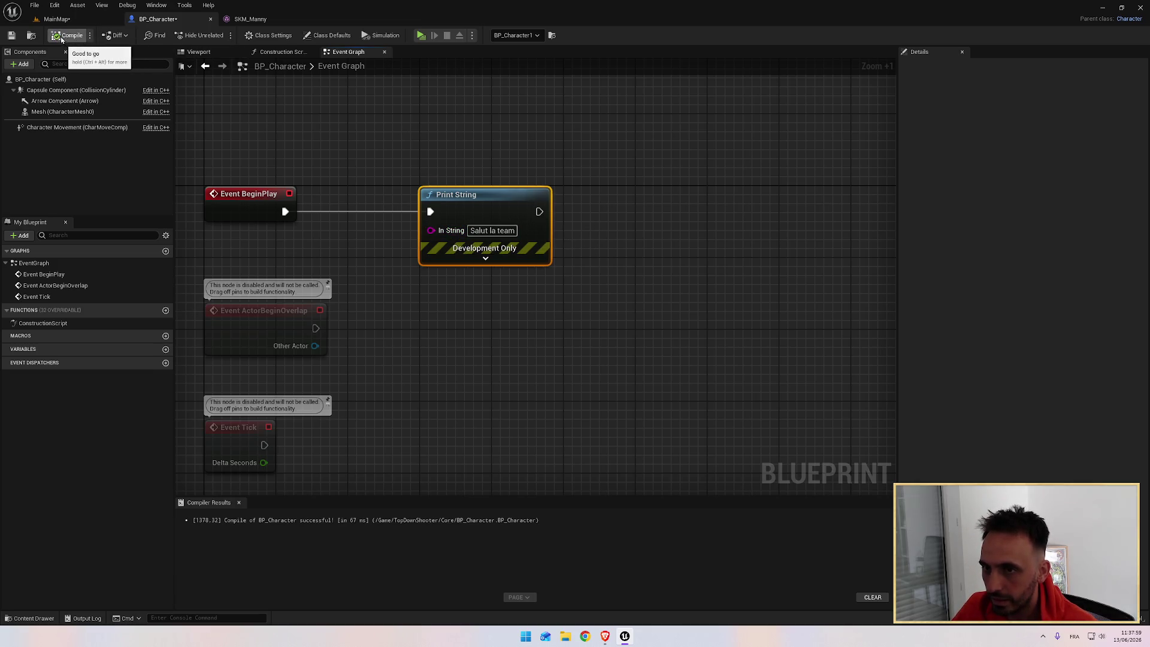
{"action": "left_click", "coordinate": [421, 36]}
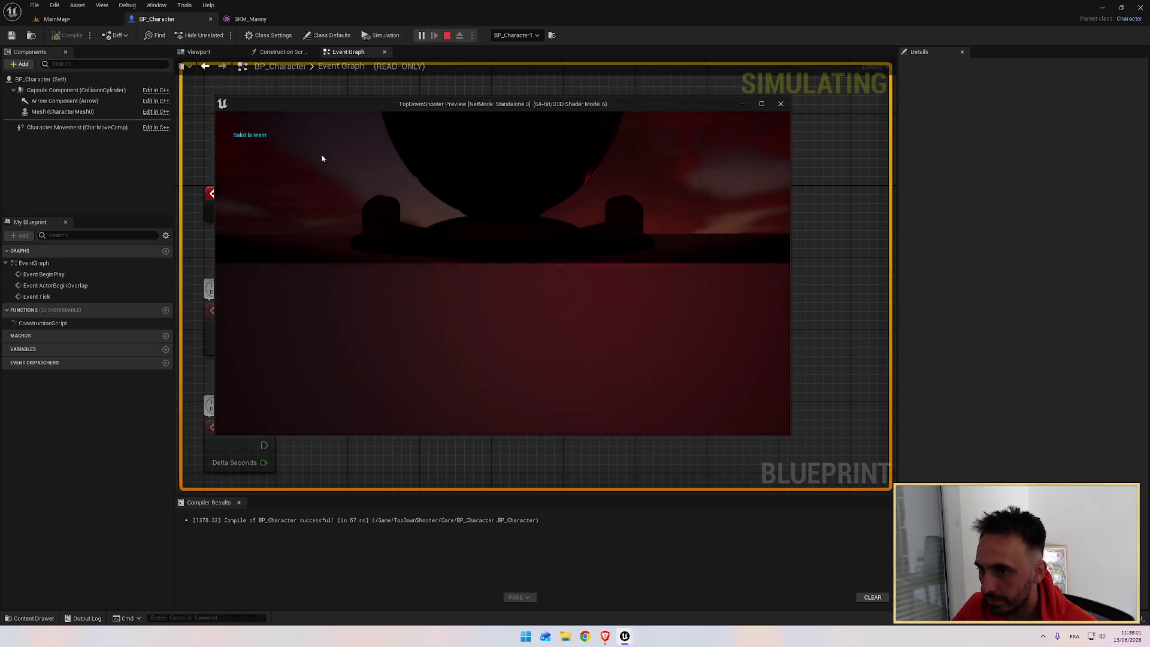
{"action": "left_click", "coordinate": [780, 105]}
{"action": "key", "text": "alt+Tab"}
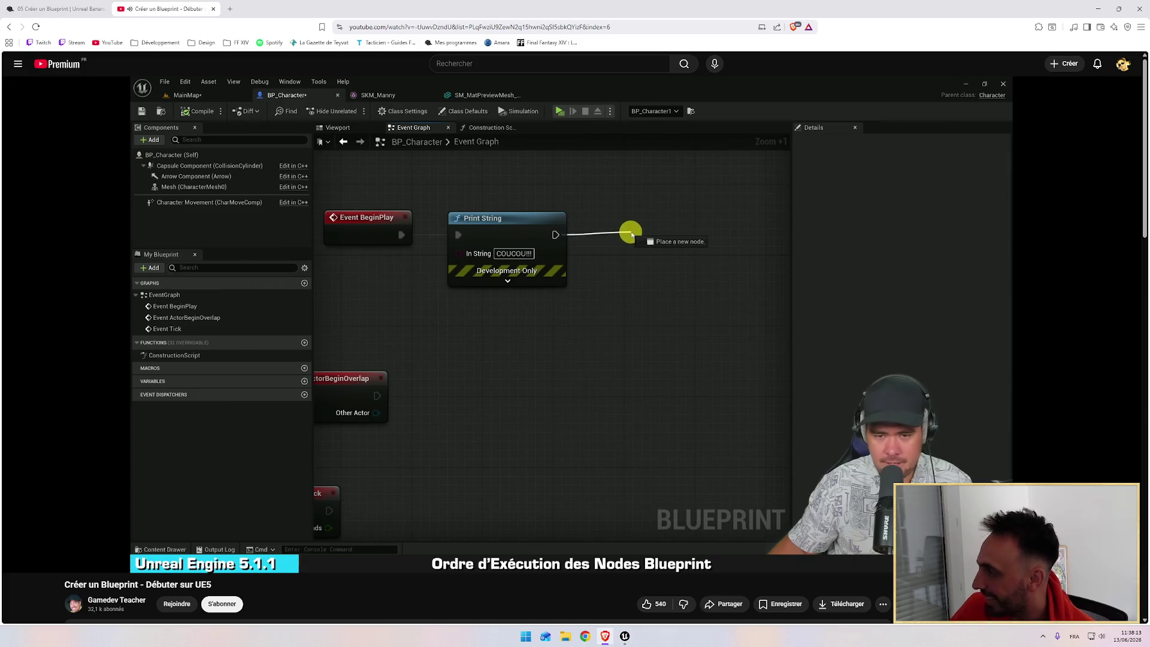
Pause and resume the tutorial on chaining a second Print String, then return to Unreal
{"action": "key", "text": "space"}
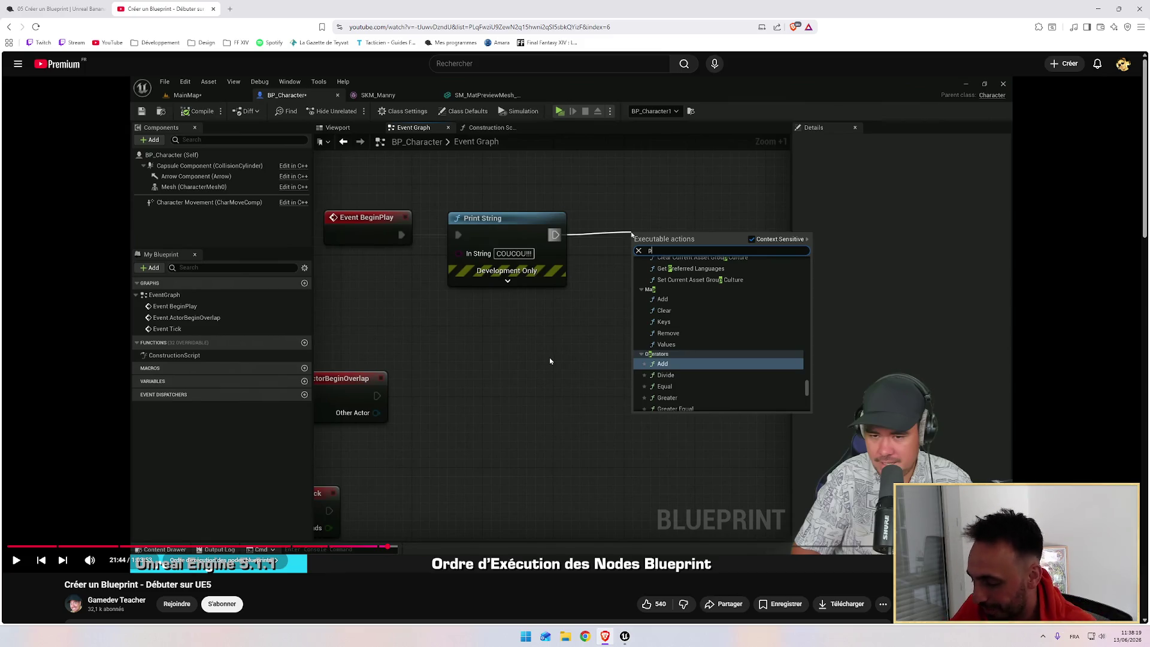
{"action": "key", "text": "space"}
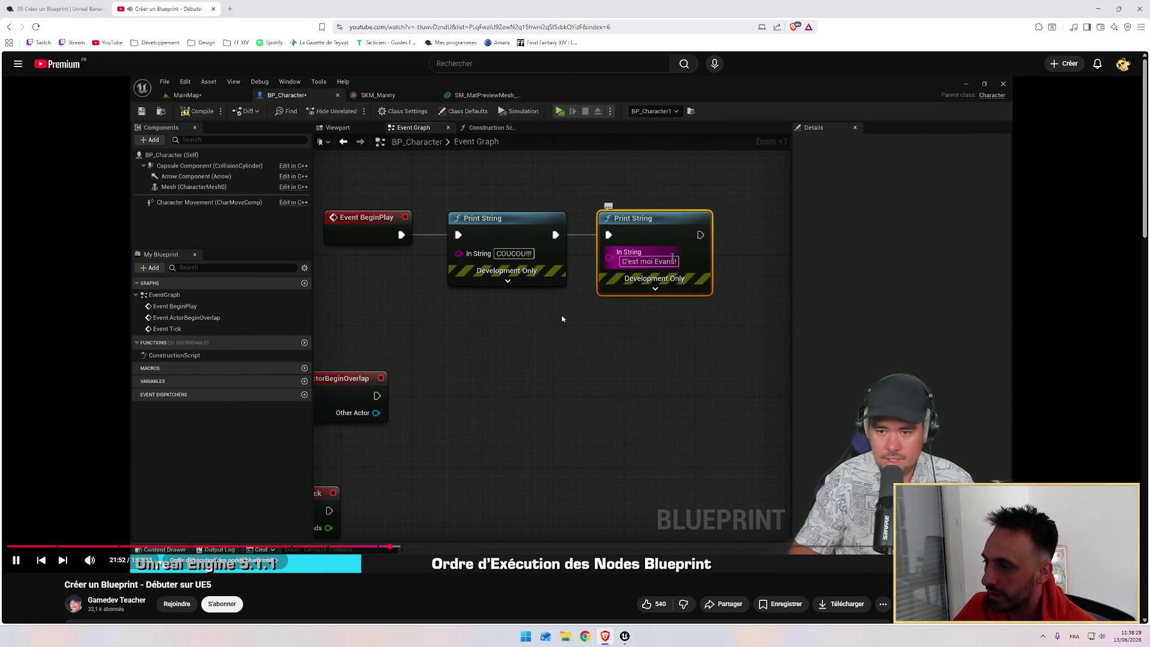
{"action": "key", "text": "alt+Tab"}
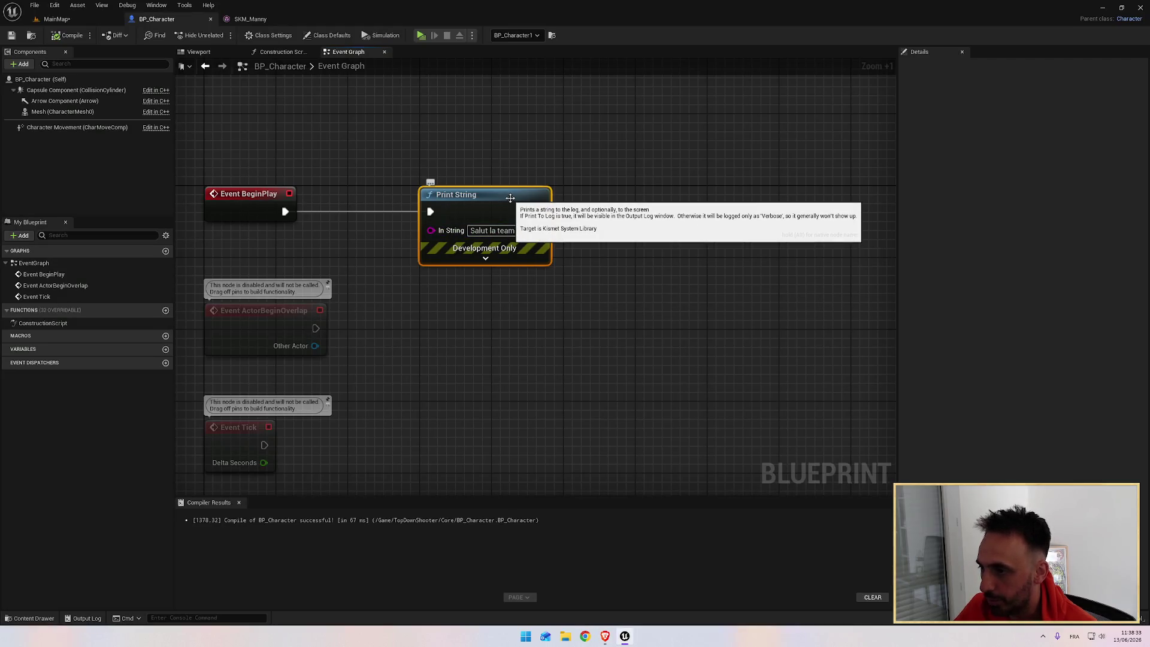
Duplicate the Print String node and place the copy beside the original
{"action": "mouse_move", "coordinate": [510, 200]}
{"action": "left_mouse_down"}
{"action": "mouse_move", "coordinate": [581, 193]}
{"action": "mouse_move", "coordinate": [513, 199]}
{"action": "mouse_move", "coordinate": [645, 225]}
{"action": "mouse_move", "coordinate": [621, 222]}
{"action": "left_mouse_up"}
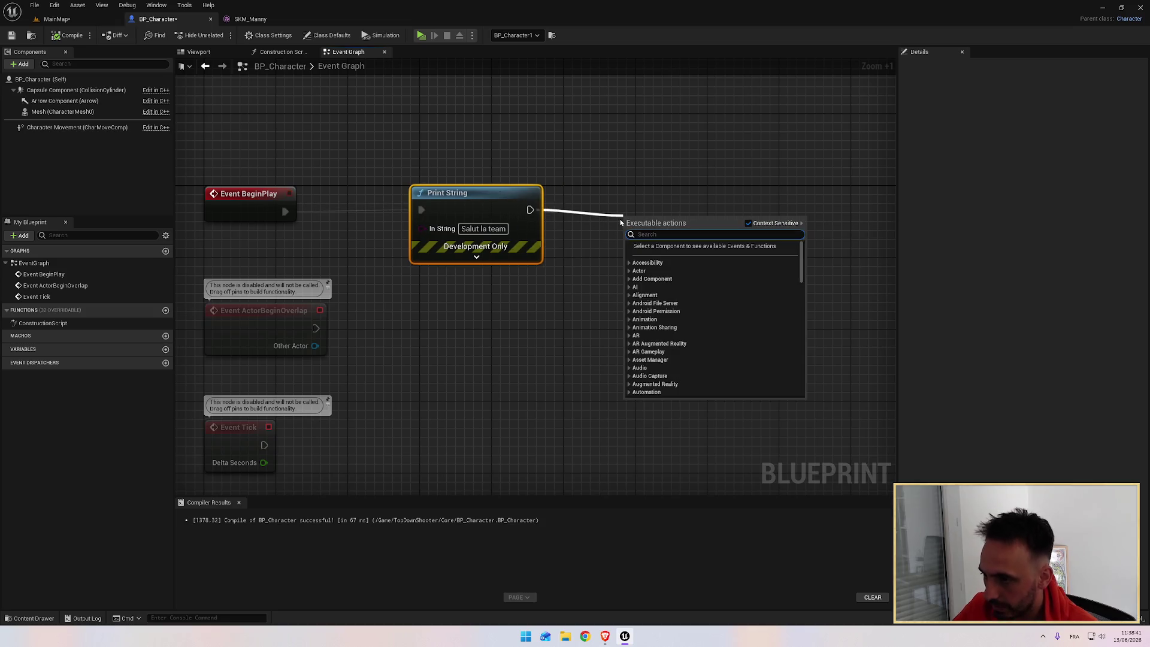
{"action": "left_click", "coordinate": [568, 214]}
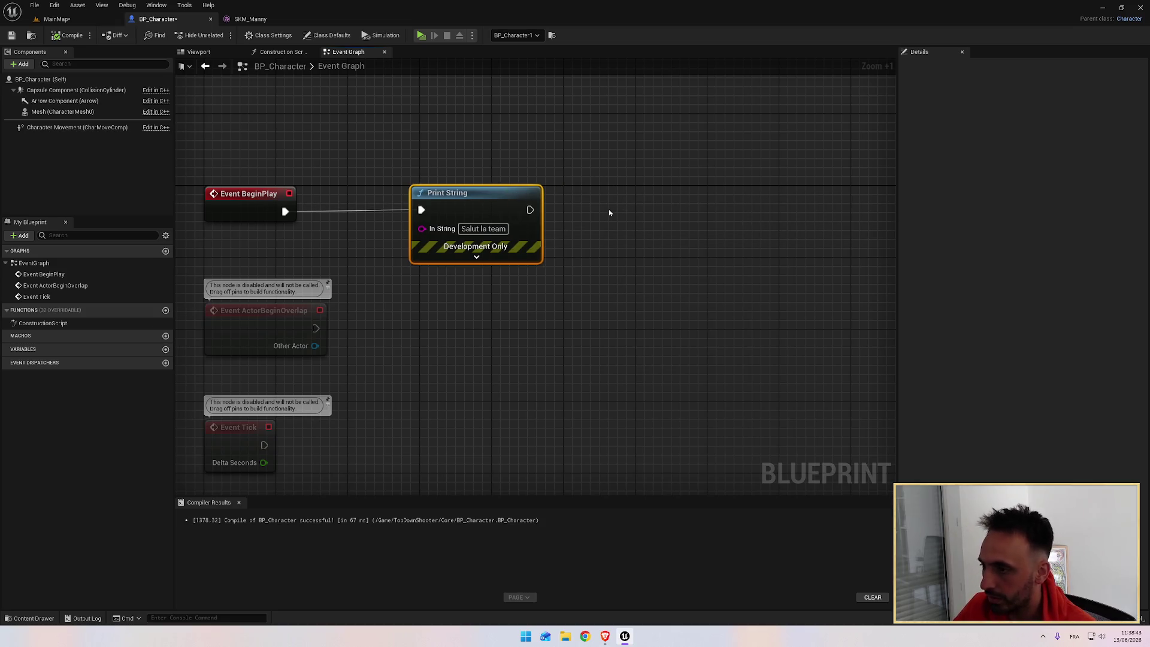
{"action": "key", "text": "ctrl+c"}
{"action": "key", "text": "ctrl+v"}
{"action": "left_click_drag", "start_coordinate": [646, 219], "coordinate": [530, 212]}
{"action": "left_click", "coordinate": [627, 210]}
{"action": "key", "text": "ctrl+z"}
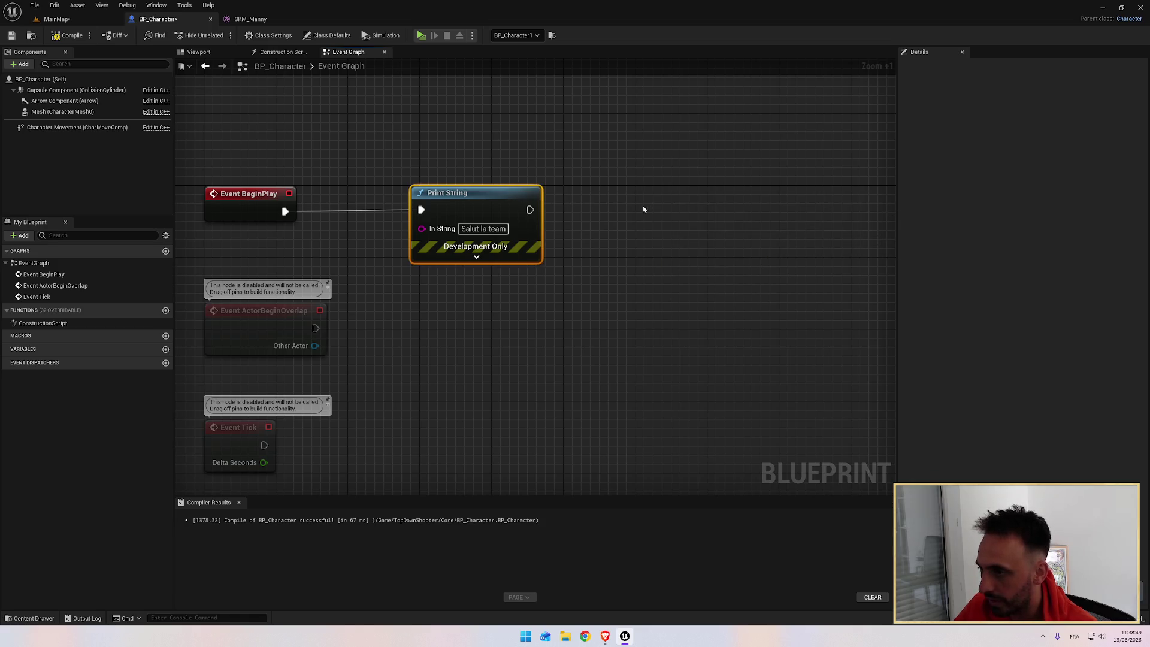
{"action": "key", "text": "ctrl+v"}
{"action": "left_click_drag", "start_coordinate": [682, 227], "coordinate": [624, 210]}
Set the first Print String's text to 'Salut à tous les amis' and edit the second's text
{"action": "left_click", "coordinate": [653, 229]}
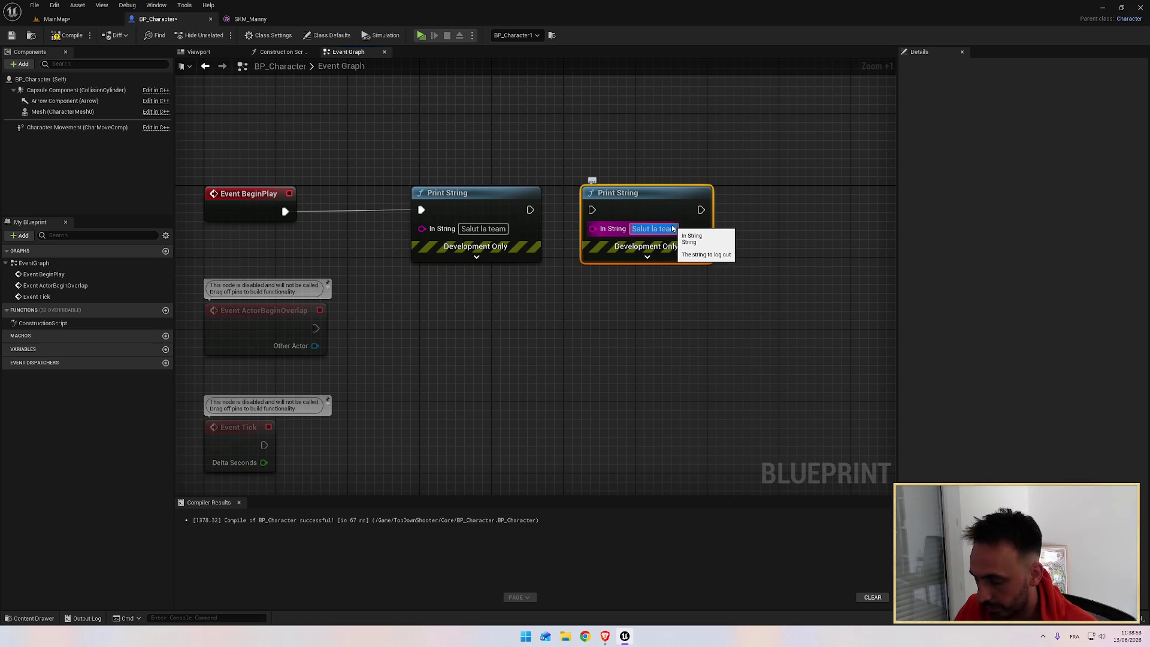
{"action": "left_click", "coordinate": [479, 229]}
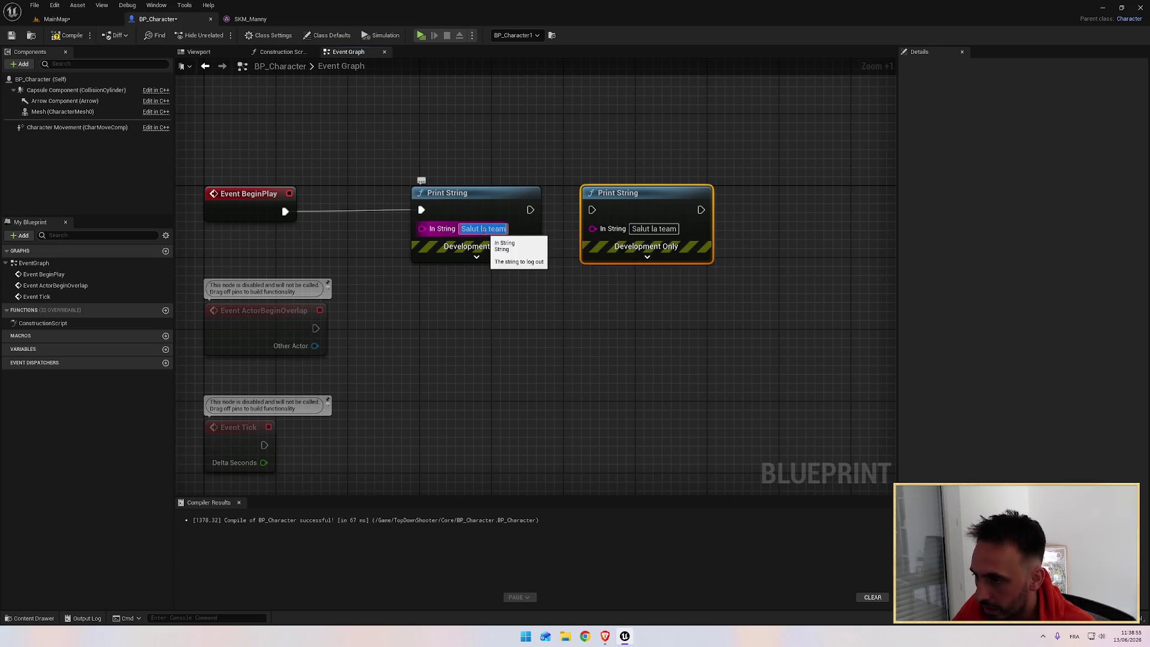
{"action": "type", "text": "Salu"}
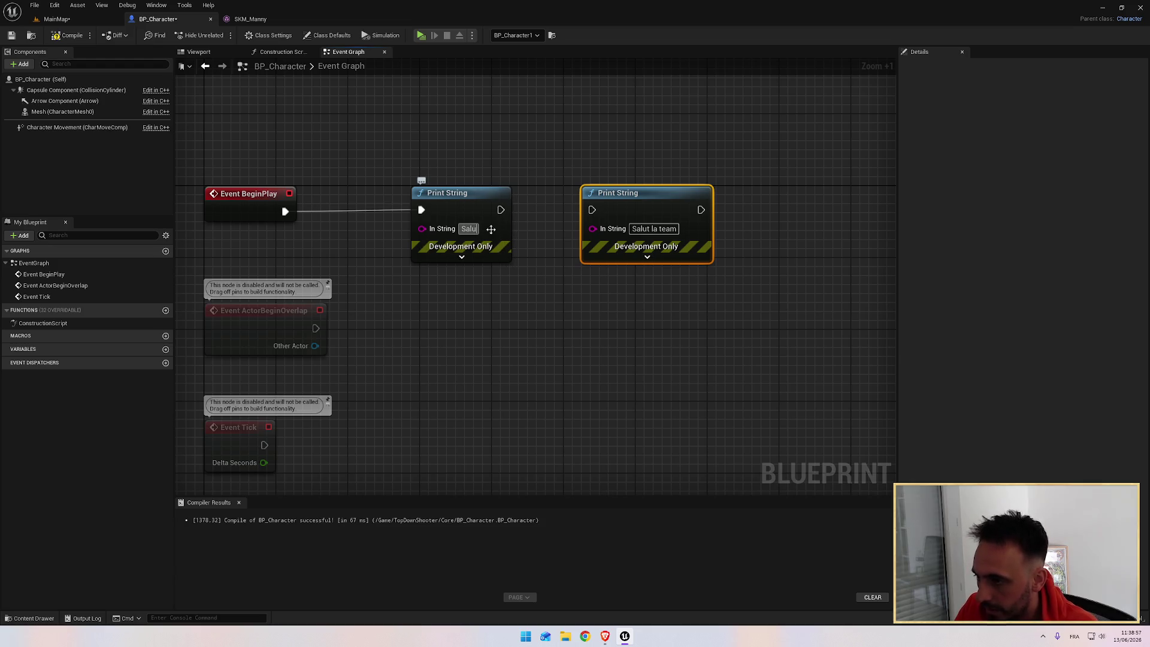
{"action": "type", "text": "t à tous les am"}
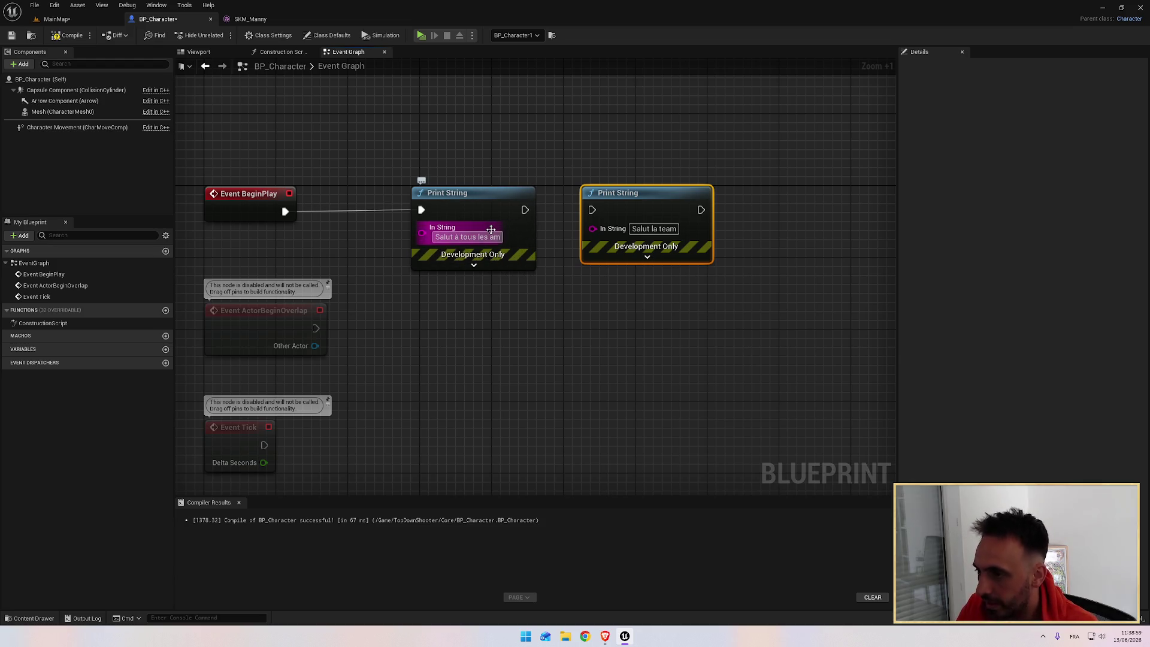
{"action": "left_click", "coordinate": [639, 228]}
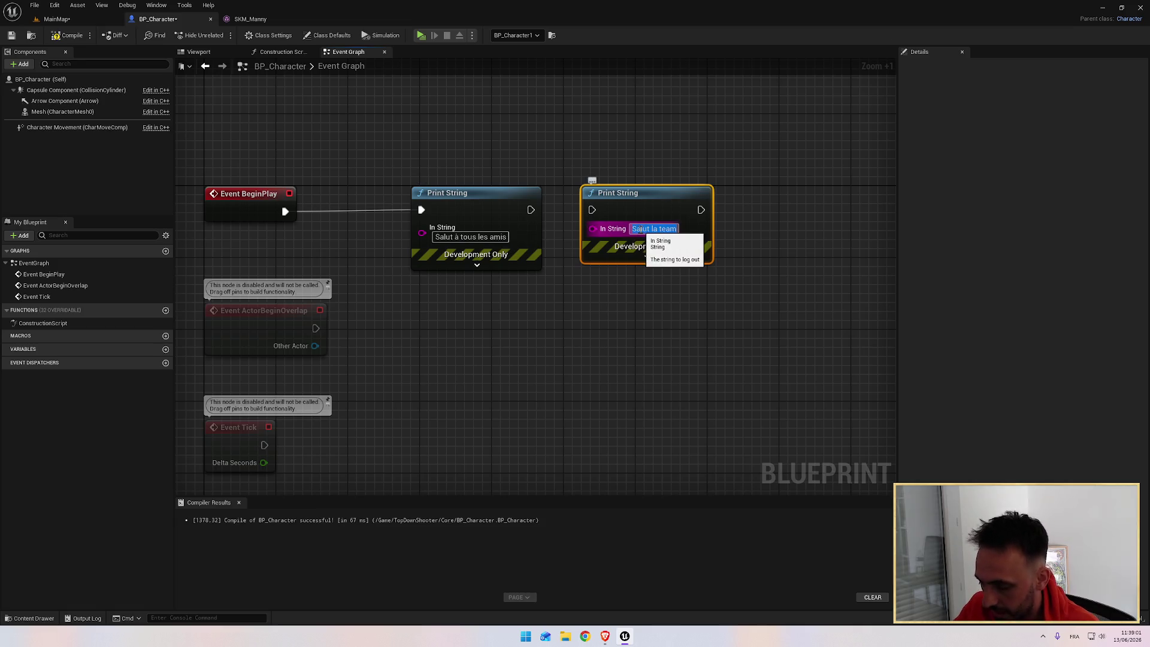
{"action": "key", "text": "BackSpace"}
{"action": "type", "text": "C'est David"}
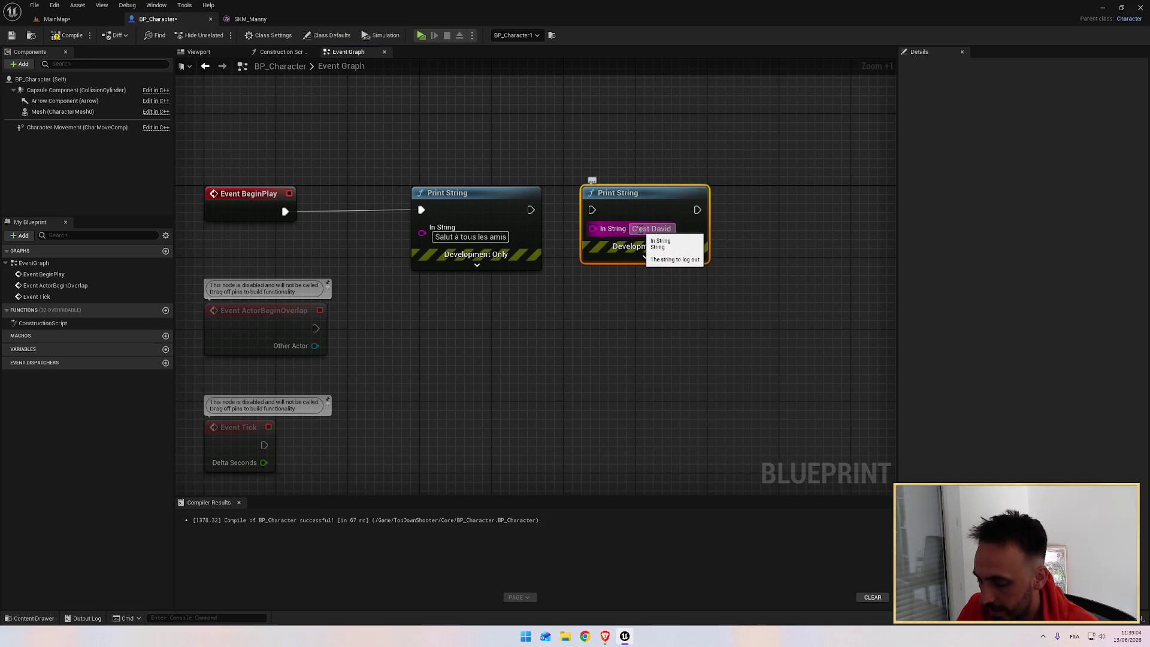
{"action": "key", "text": "Return"}
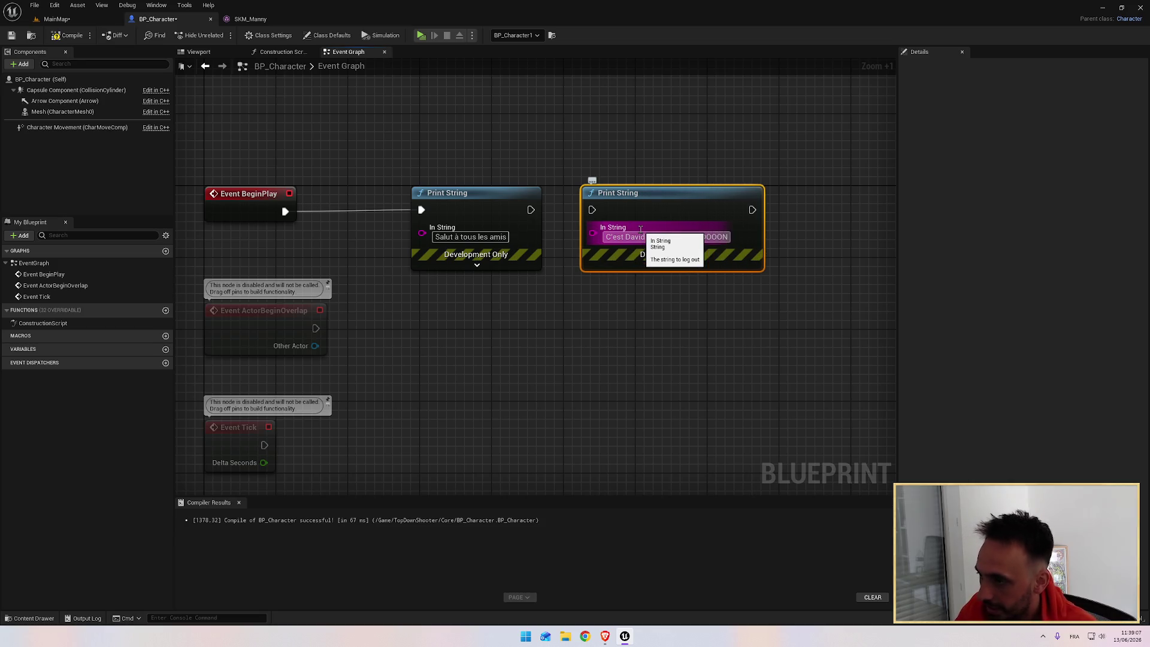
Wire the first Print String's exec output into the second Print String
{"action": "left_click", "coordinate": [529, 180]}
{"action": "left_click_drag", "start_coordinate": [530, 209], "coordinate": [592, 210]}
{"action": "left_click", "coordinate": [455, 192]}
{"action": "left_click", "coordinate": [249, 194]}
Compile, play-test the two printed strings, stop, and resume the tutorial
{"action": "left_click", "coordinate": [71, 38]}
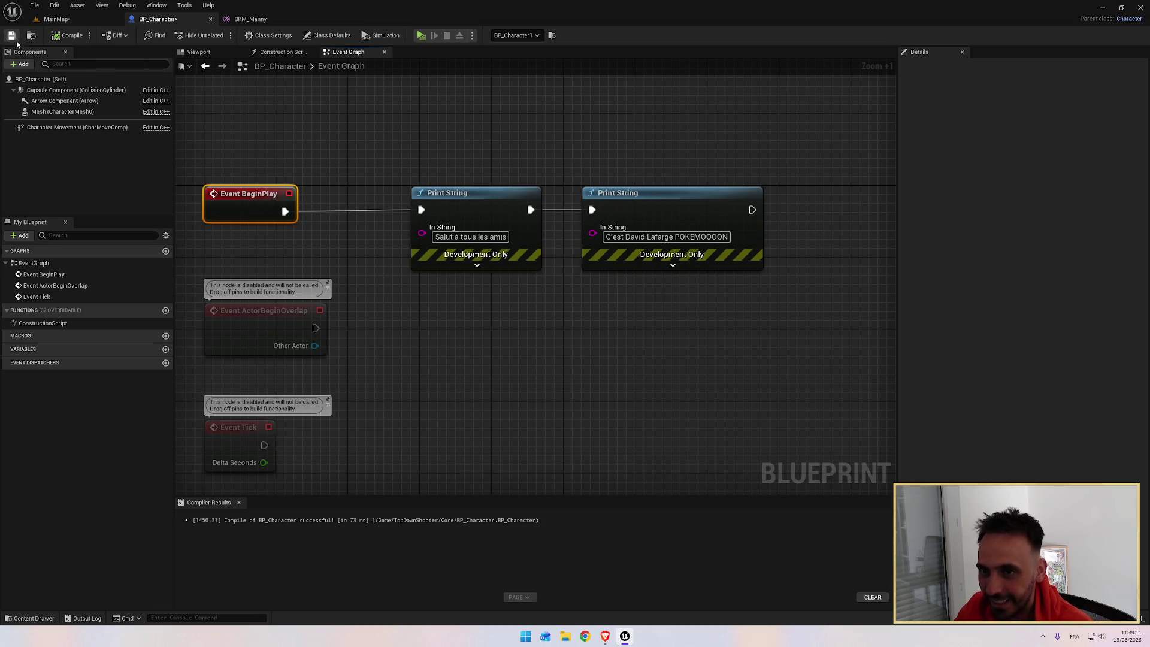
{"action": "left_click", "coordinate": [420, 35]}
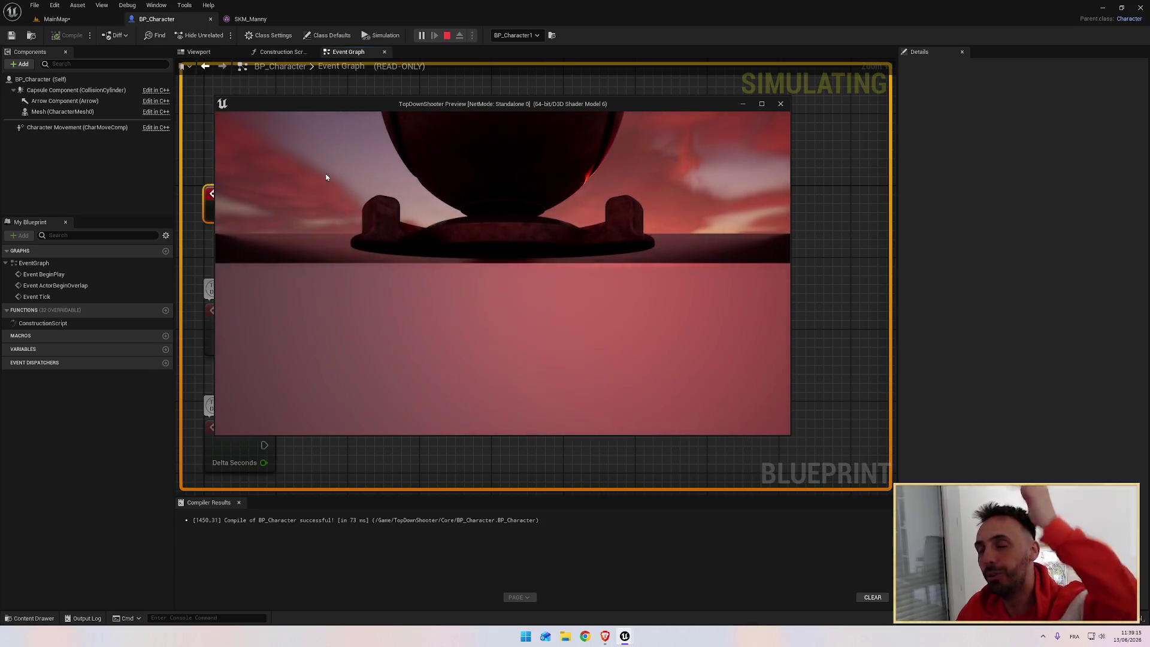
{"action": "left_click", "coordinate": [779, 105]}
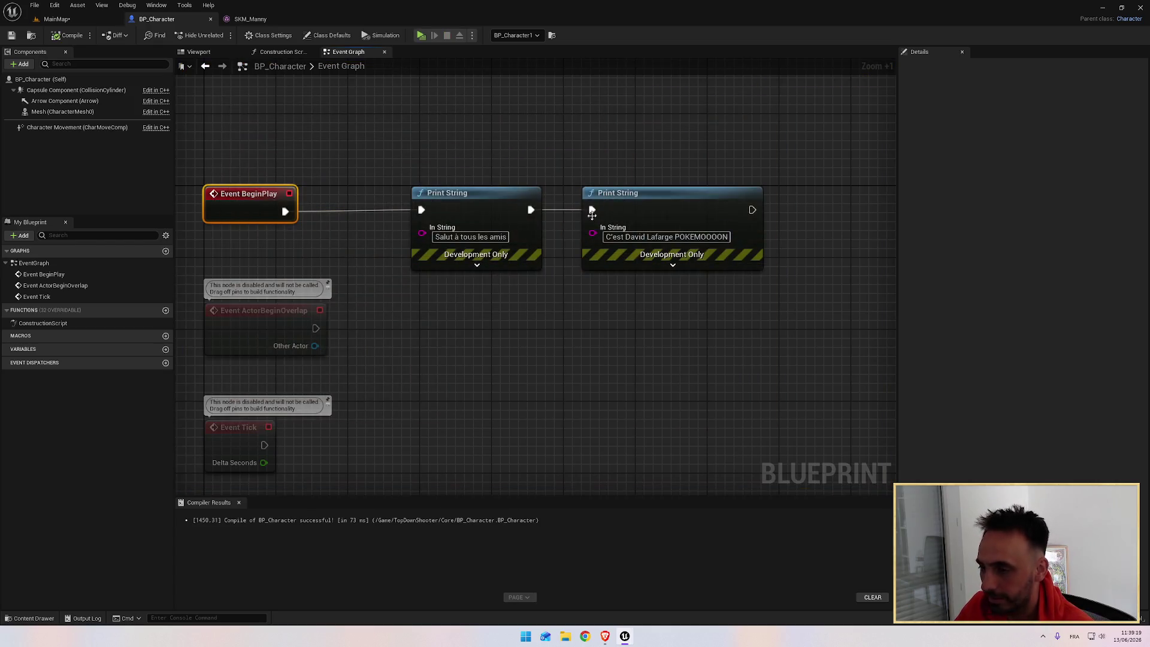
{"action": "key", "text": "alt+Tab"}
{"action": "left_click", "coordinate": [653, 359]}
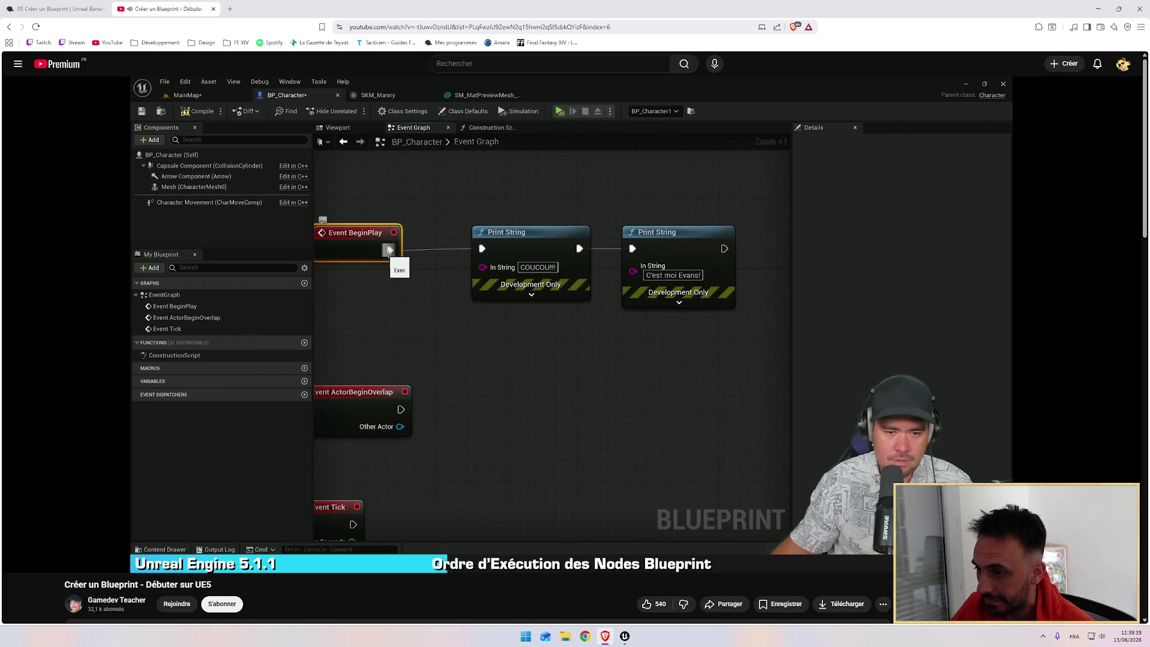
Nudge both Print String nodes so the second sits level with the first, then return to the tutorial
{"action": "key", "text": "alt+Tab"}
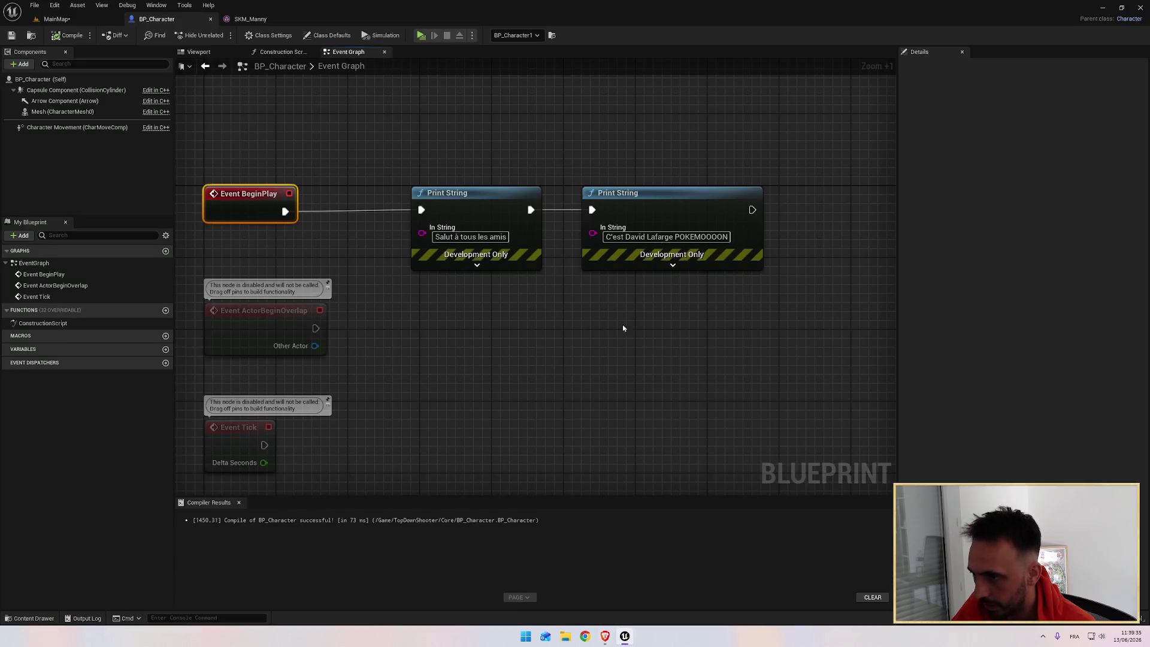
{"action": "left_click", "coordinate": [458, 203]}
{"action": "left_click_drag", "start_coordinate": [458, 203], "coordinate": [458, 205]}
{"action": "left_click_drag", "start_coordinate": [636, 203], "coordinate": [635, 204]}
{"action": "left_click", "coordinate": [508, 202]}
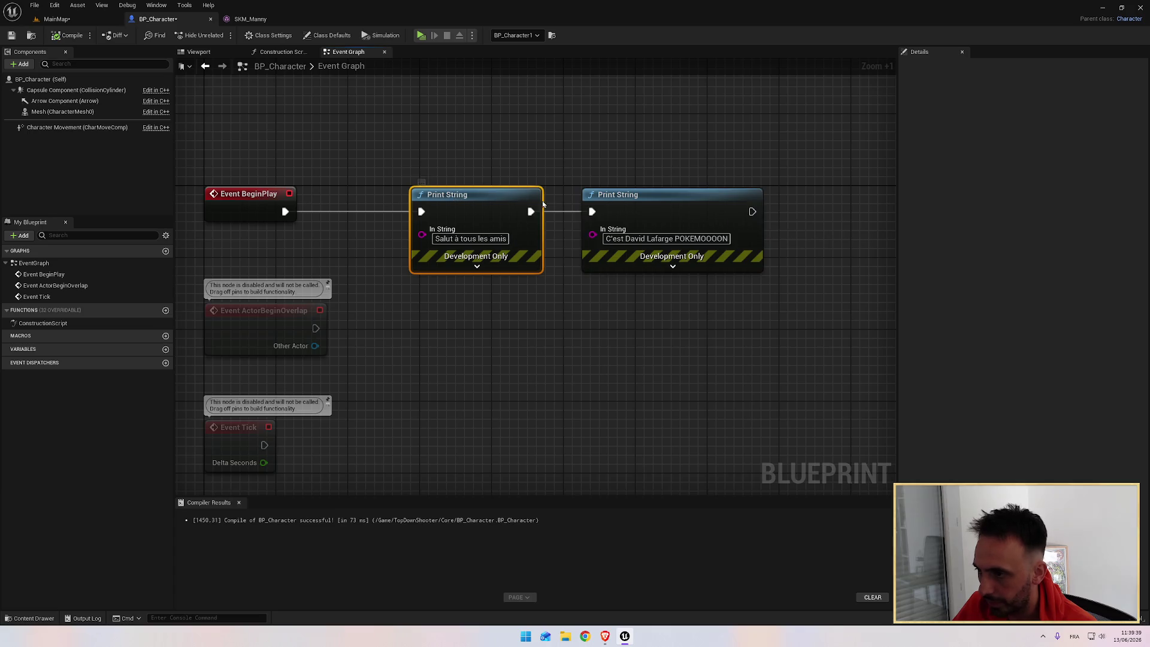
{"action": "key", "text": "alt+Tab"}
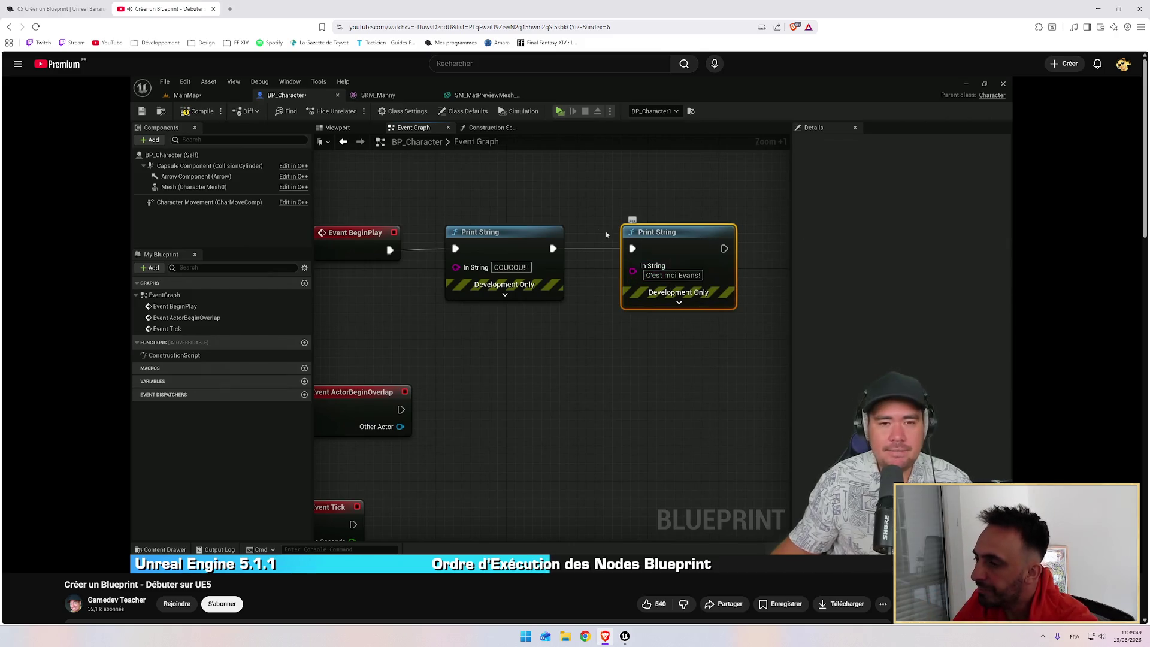
Box-select and delete both Print String nodes, leaving only the three event nodes
{"action": "mouse_move", "coordinate": [519, 283]}
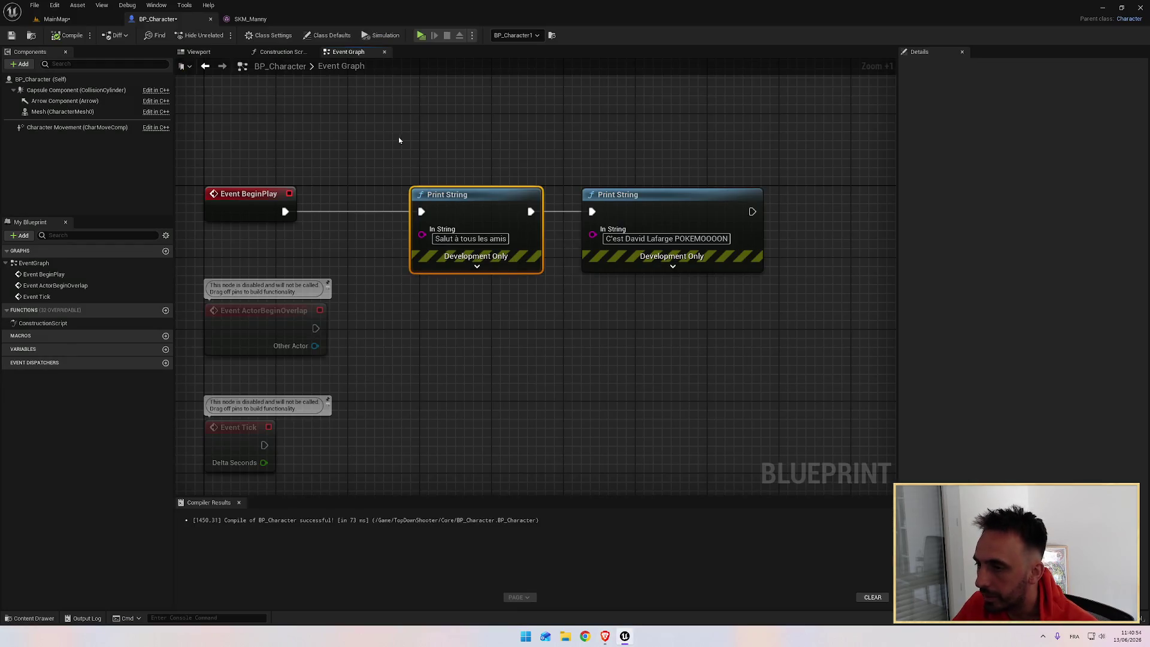
{"action": "left_click_drag", "start_coordinate": [398, 141], "coordinate": [669, 276]}
{"action": "key", "text": "Delete"}
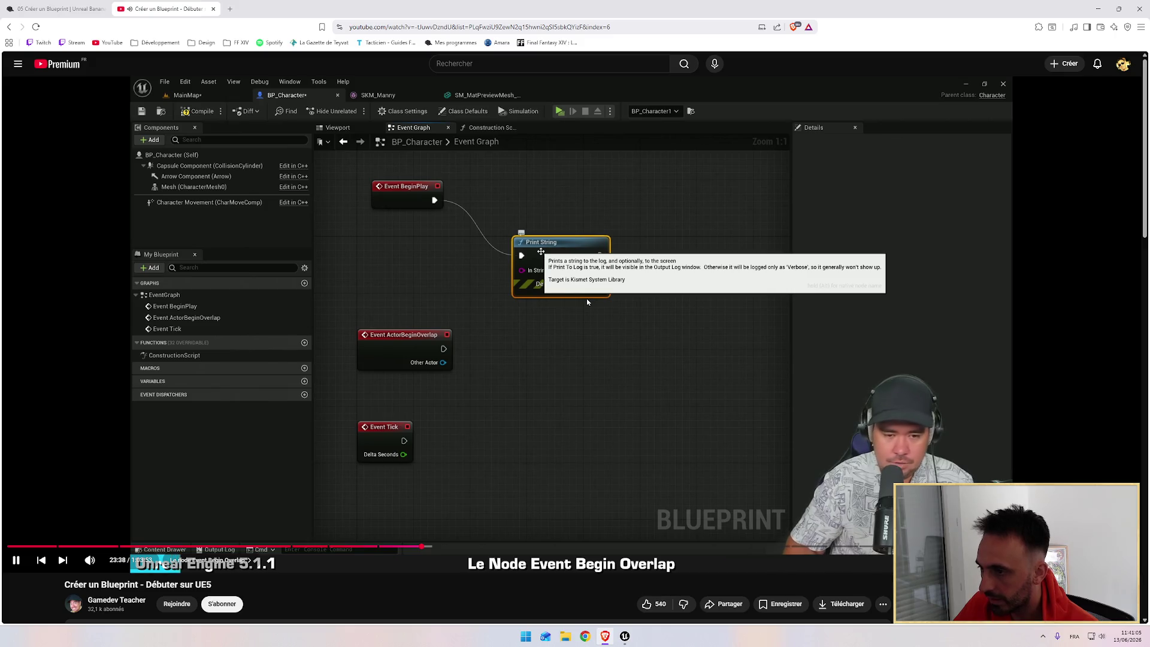
{"action": "key", "text": "alt+Tab"}
{"action": "key", "text": "alt+Tab"}
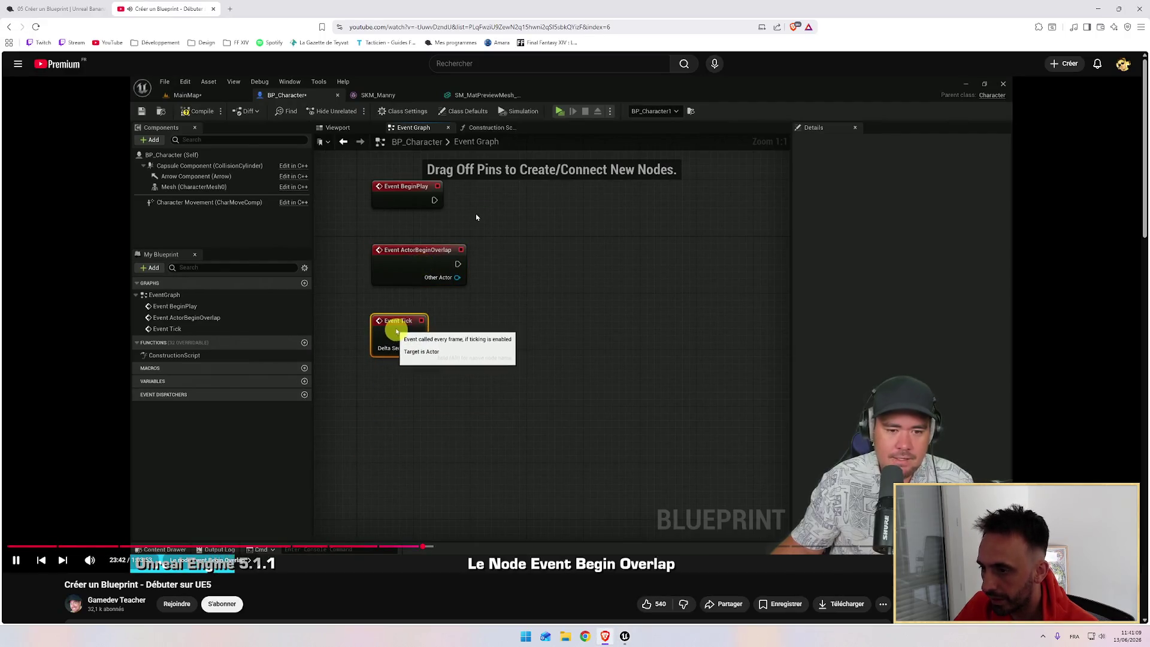
{"action": "key", "text": "alt+Tab"}
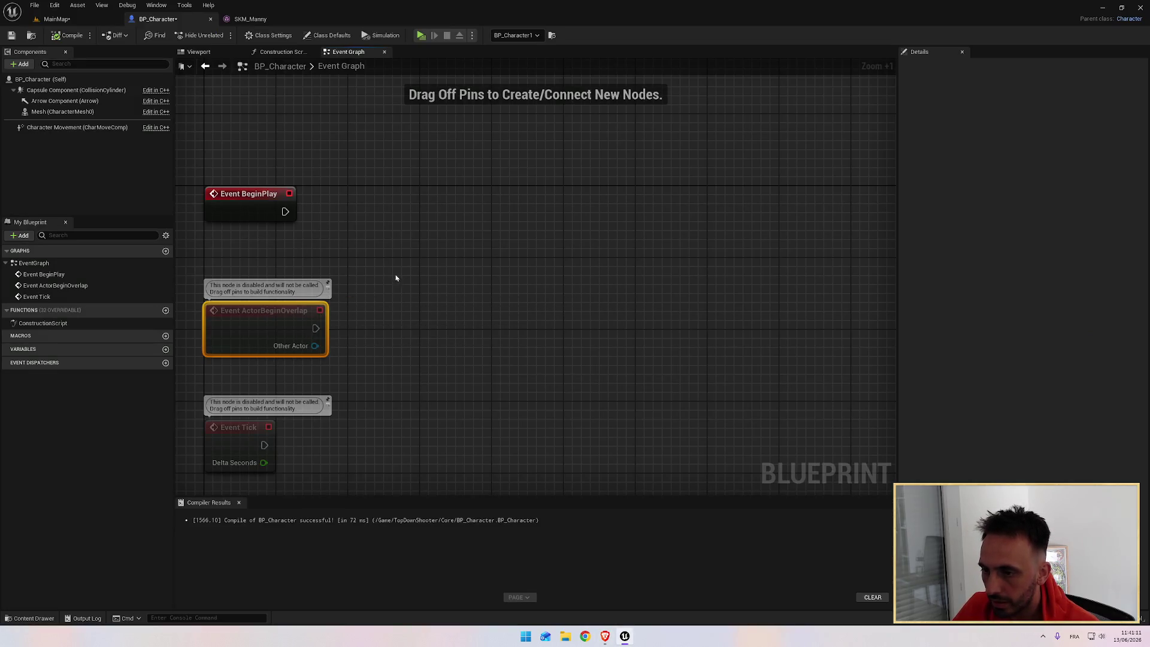
Rewind the tutorial 10 seconds, pause it, and resume its Event Begin Overlap section
{"action": "key", "text": "alt+Tab"}
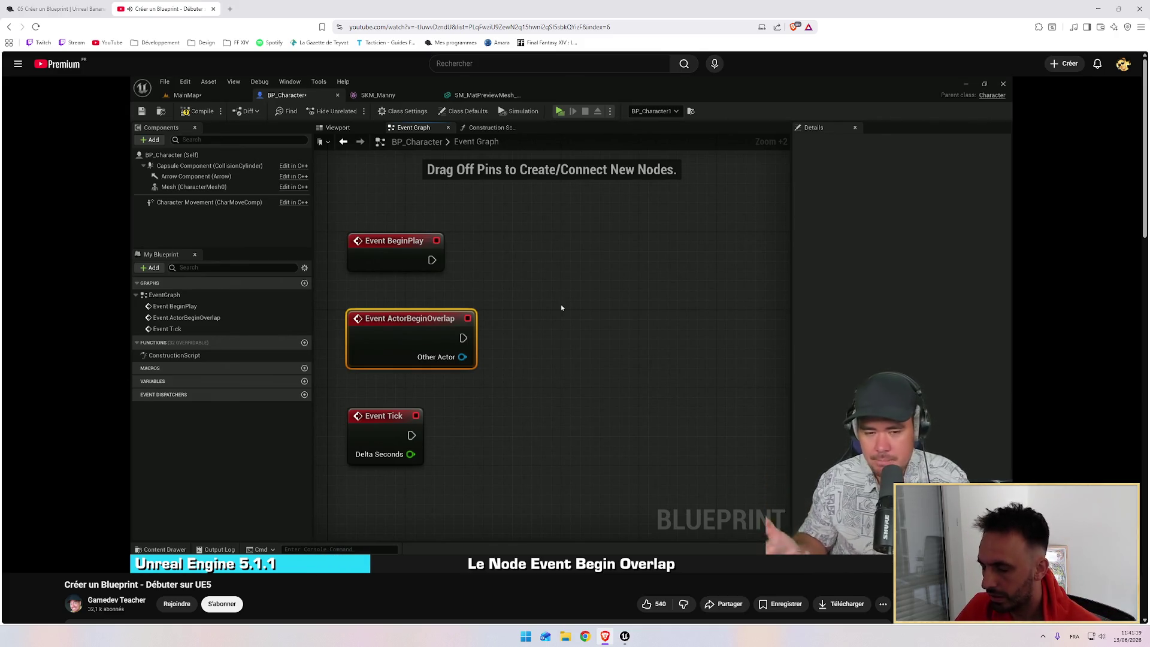
{"action": "key", "text": "j"}
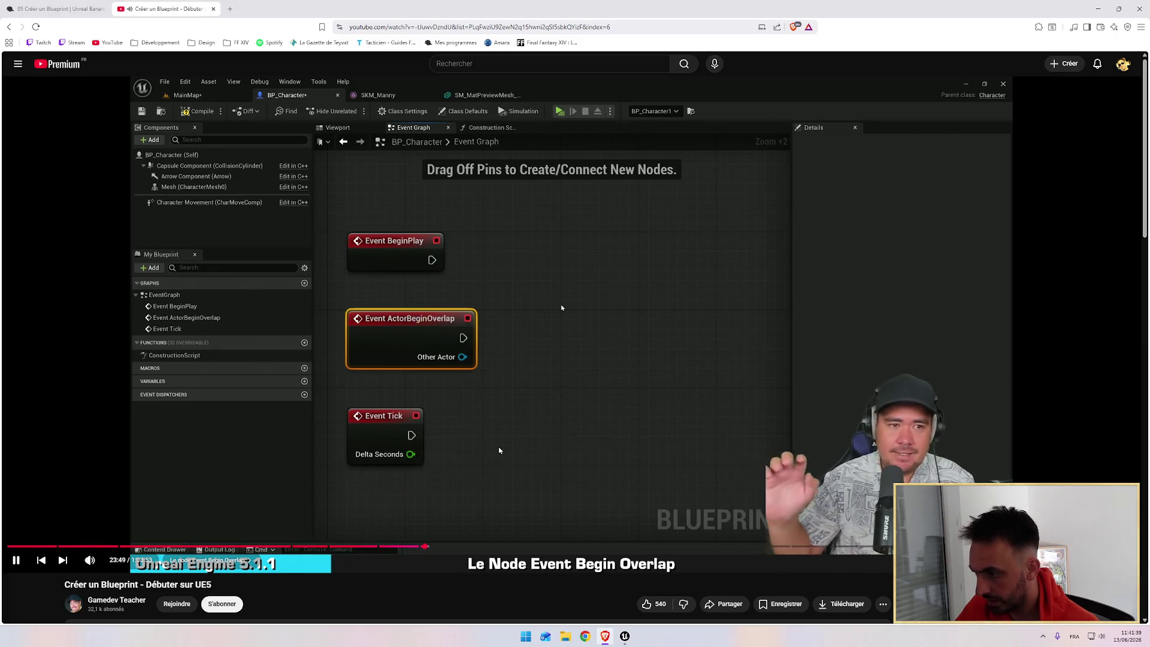
{"action": "left_click", "coordinate": [512, 429]}
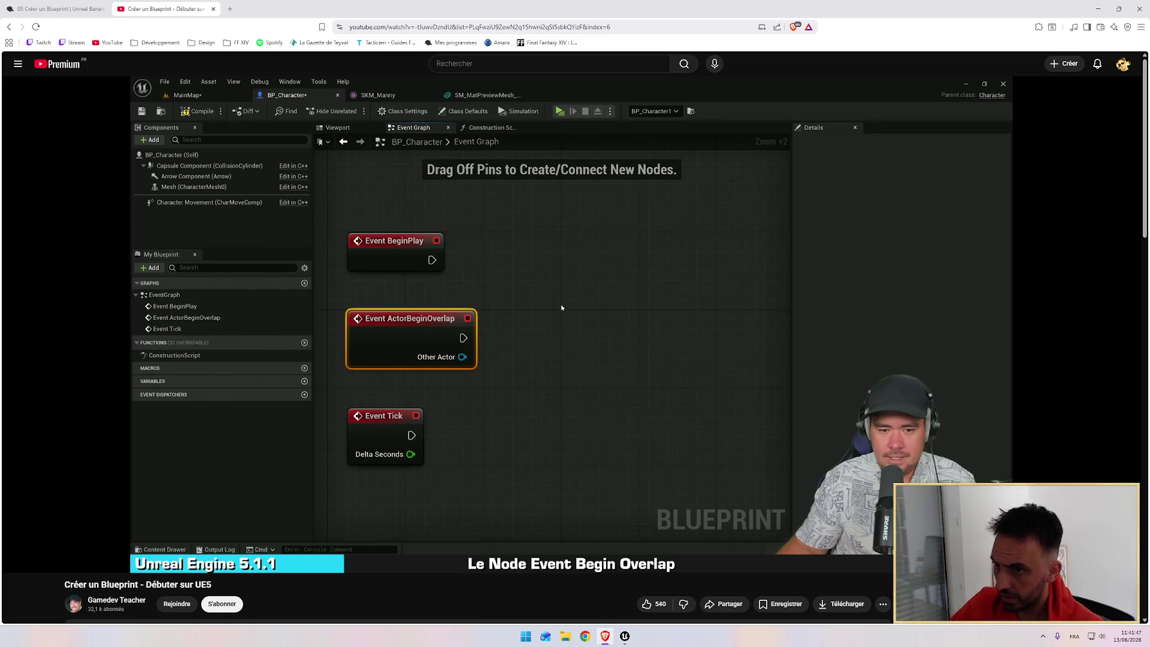
{"action": "left_click", "coordinate": [581, 362]}
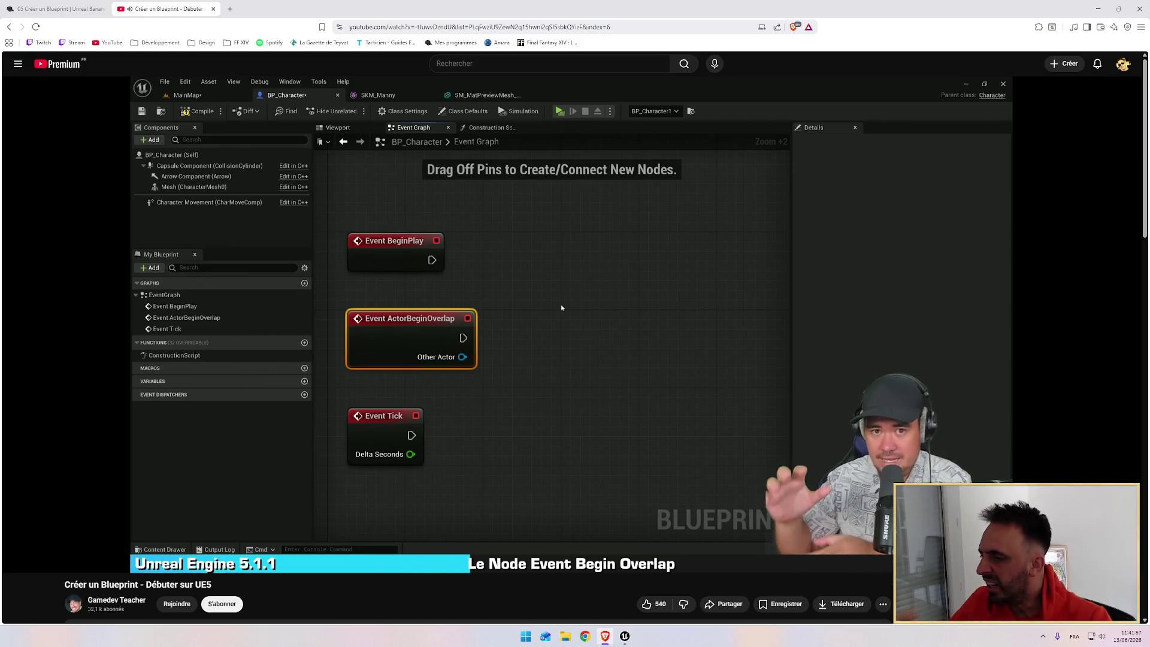
{"action": "mouse_move", "coordinate": [622, 371]}
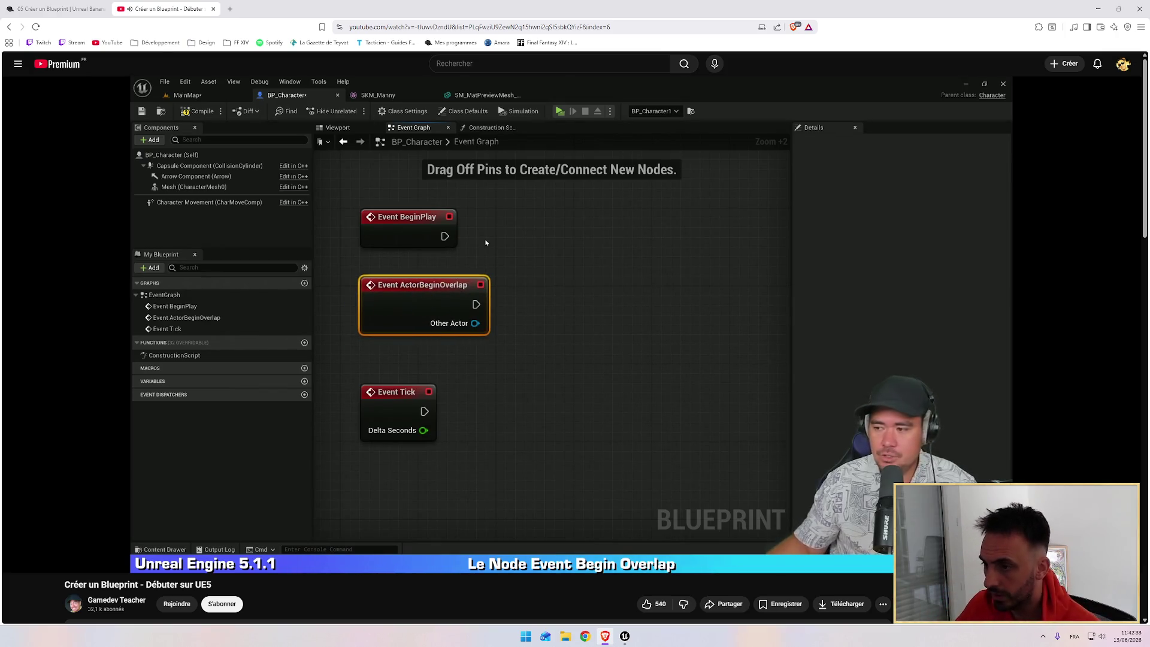
Watch the tutorial's Event Tick section, then pull a new wire from Event Tick's execution output
{"action": "mouse_move", "coordinate": [481, 370]}
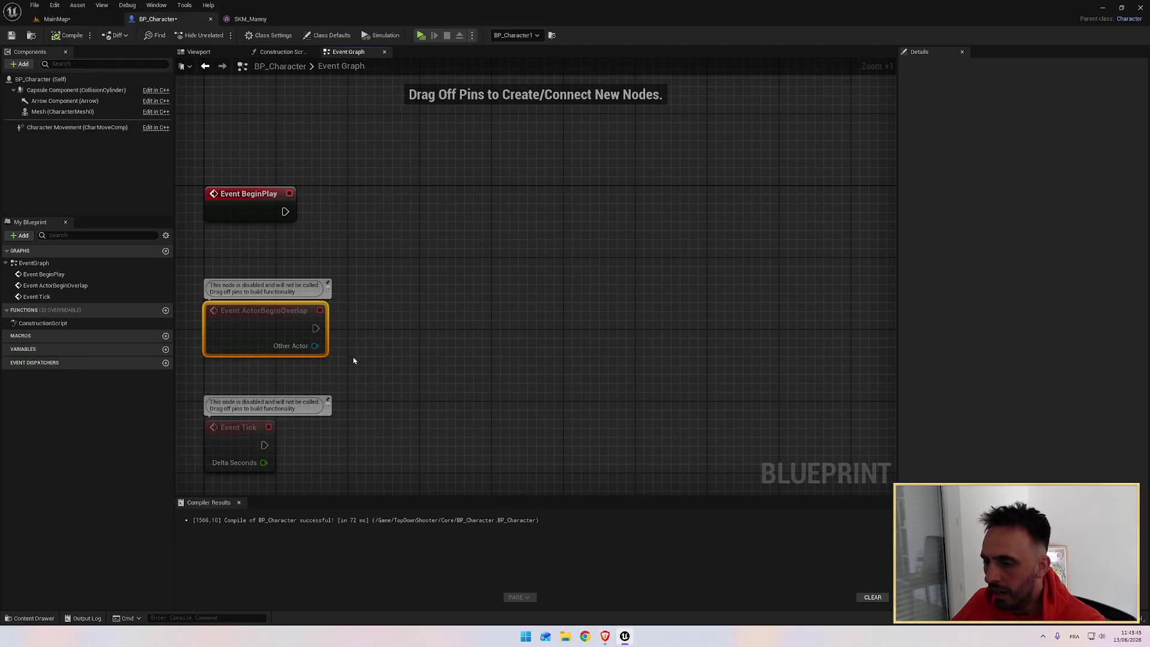
{"action": "mouse_move", "coordinate": [282, 396]}
{"action": "left_mouse_down"}
{"action": "mouse_move", "coordinate": [335, 398]}
{"action": "mouse_move", "coordinate": [379, 376]}
{"action": "left_mouse_up"}
Add a Print String node wired to Event Tick's execution output
{"action": "type", "text": "PRINT"}
{"action": "key", "text": "Return"}
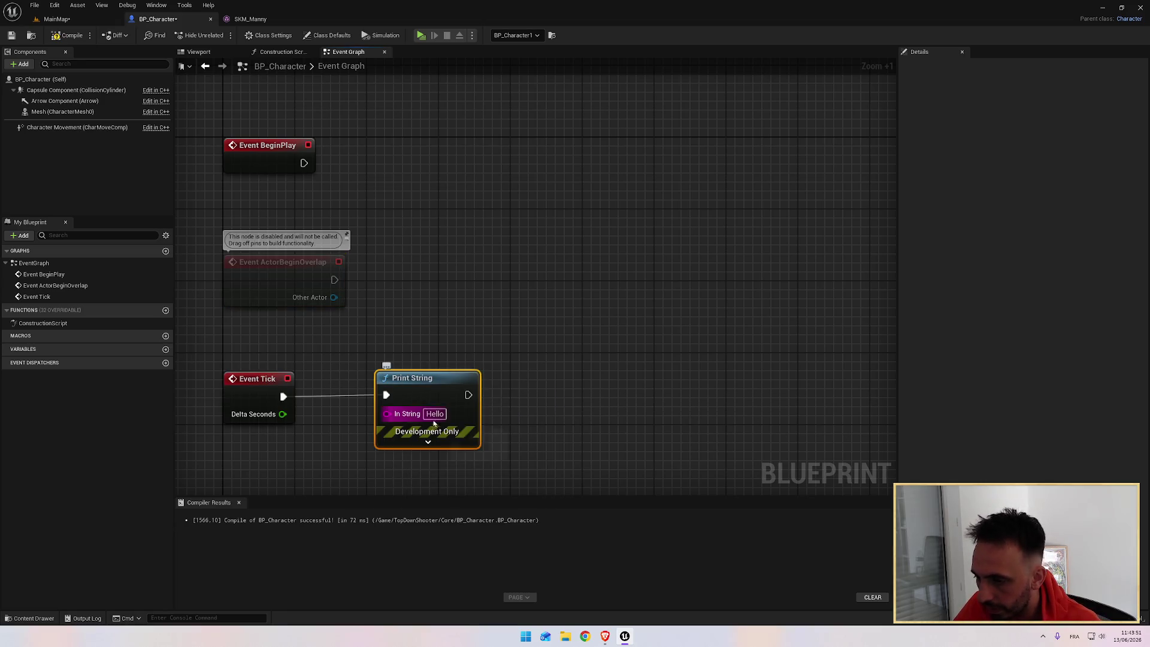
{"action": "left_click", "coordinate": [265, 376], "text": "ctrl"}
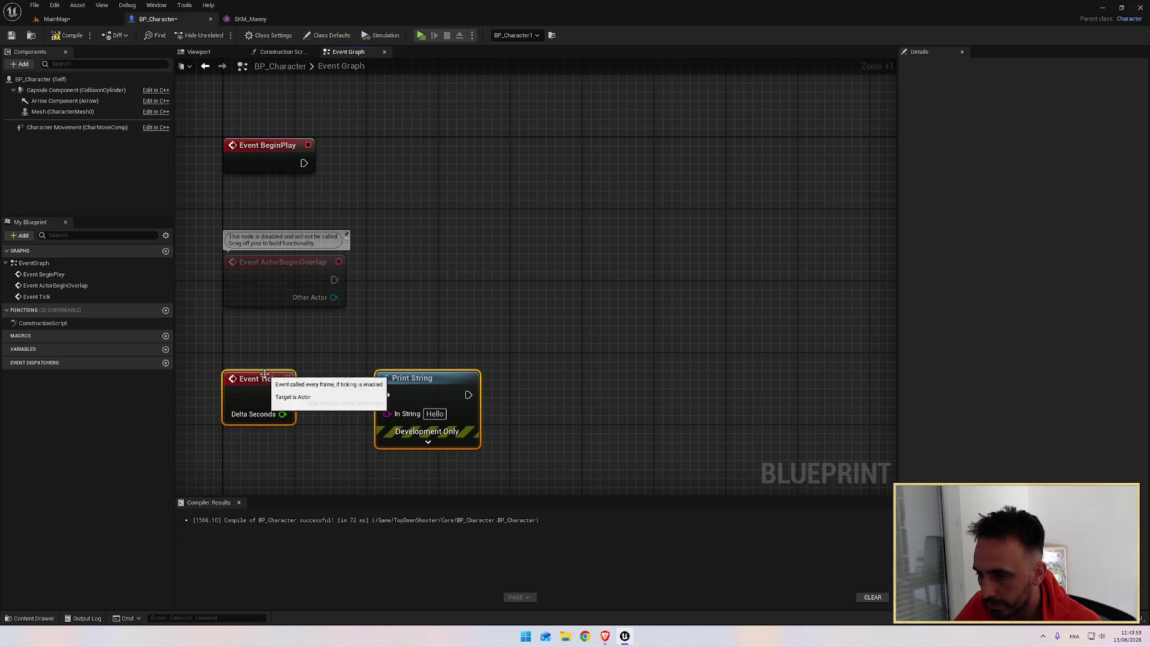
{"action": "left_click", "coordinate": [381, 379]}
Compile BP_Character and play-test it, seeing Hello repeat every frame, then stop
{"action": "left_click", "coordinate": [67, 36]}
{"action": "left_click", "coordinate": [421, 36]}
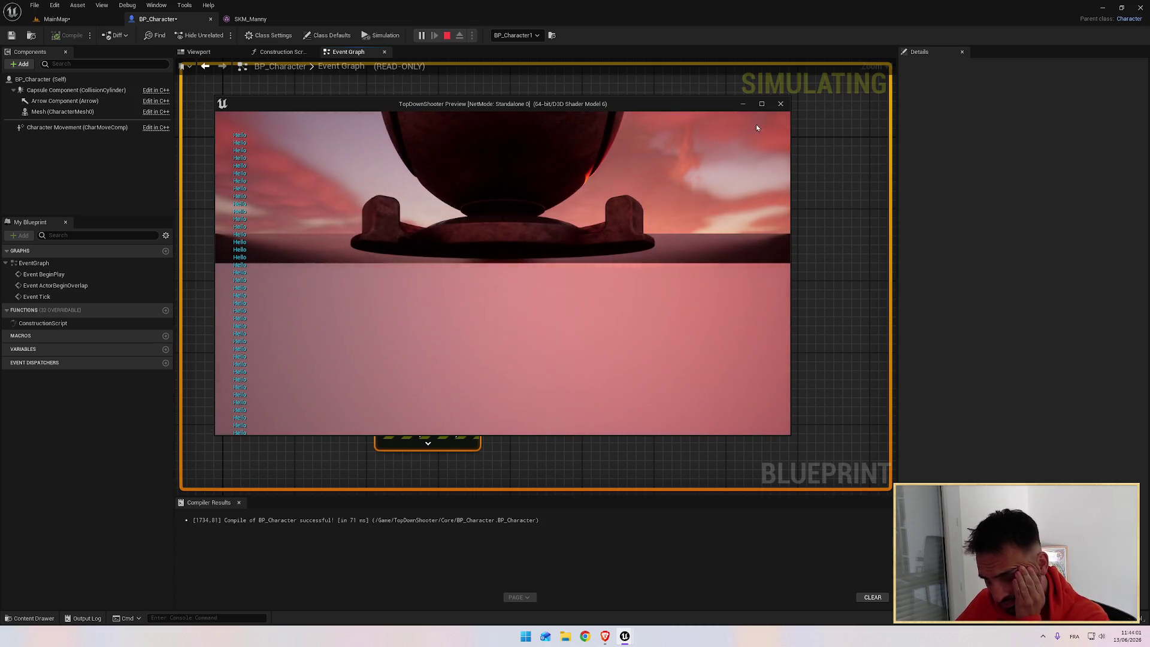
{"action": "left_click", "coordinate": [780, 105]}
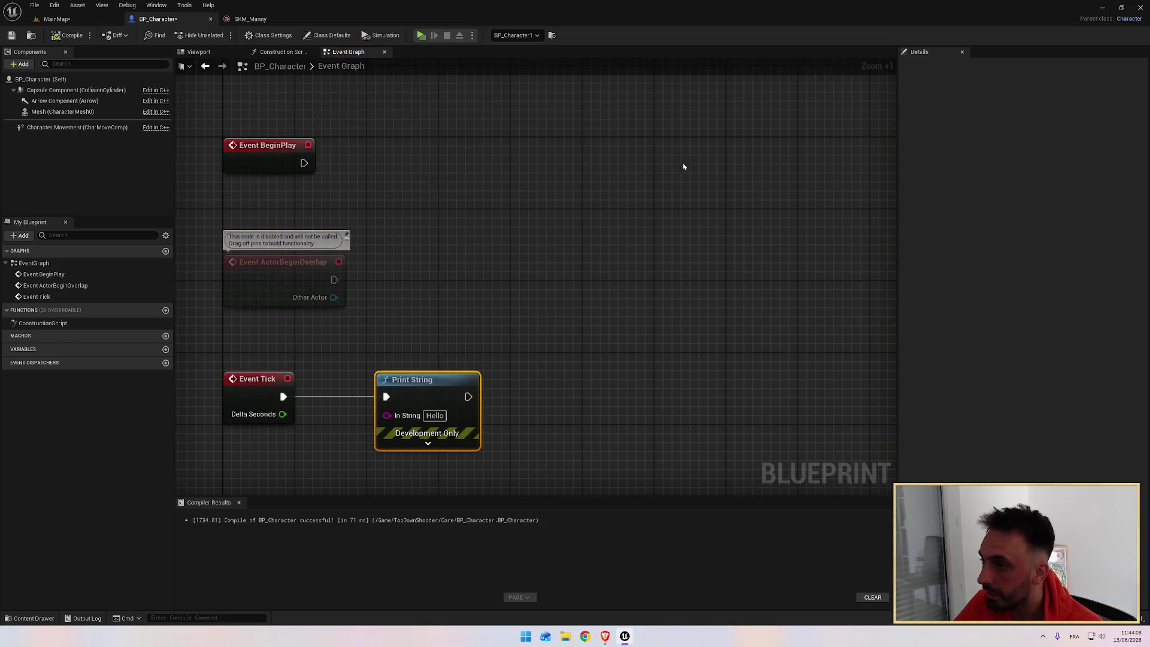